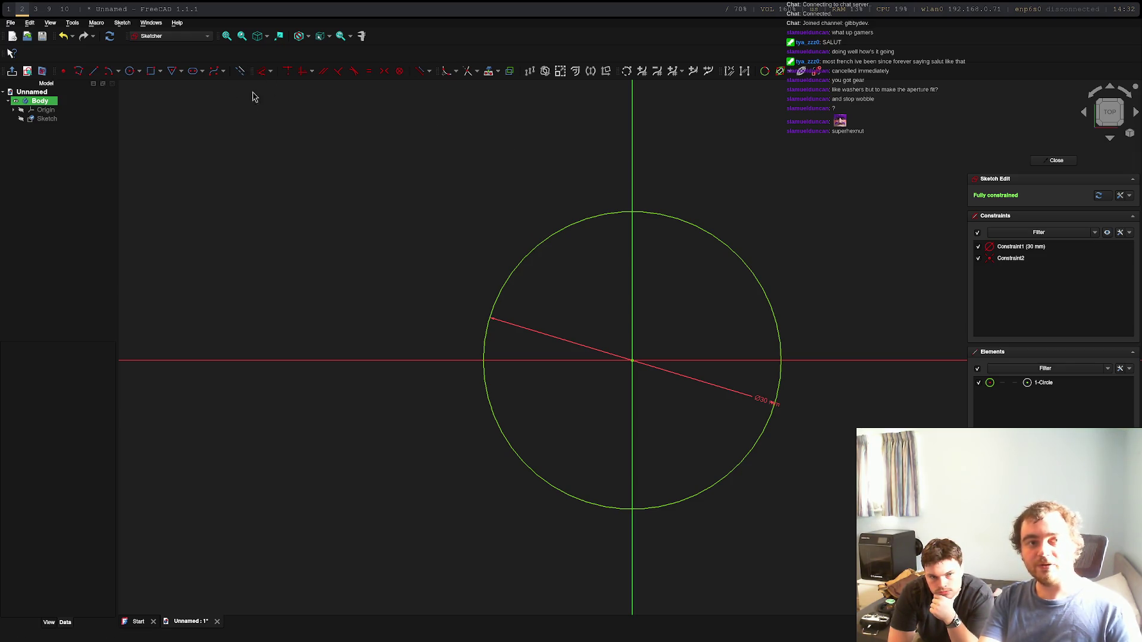
Step: Draw a 23 mm circle centred on the origin, then undo it
left_click(129, 76)
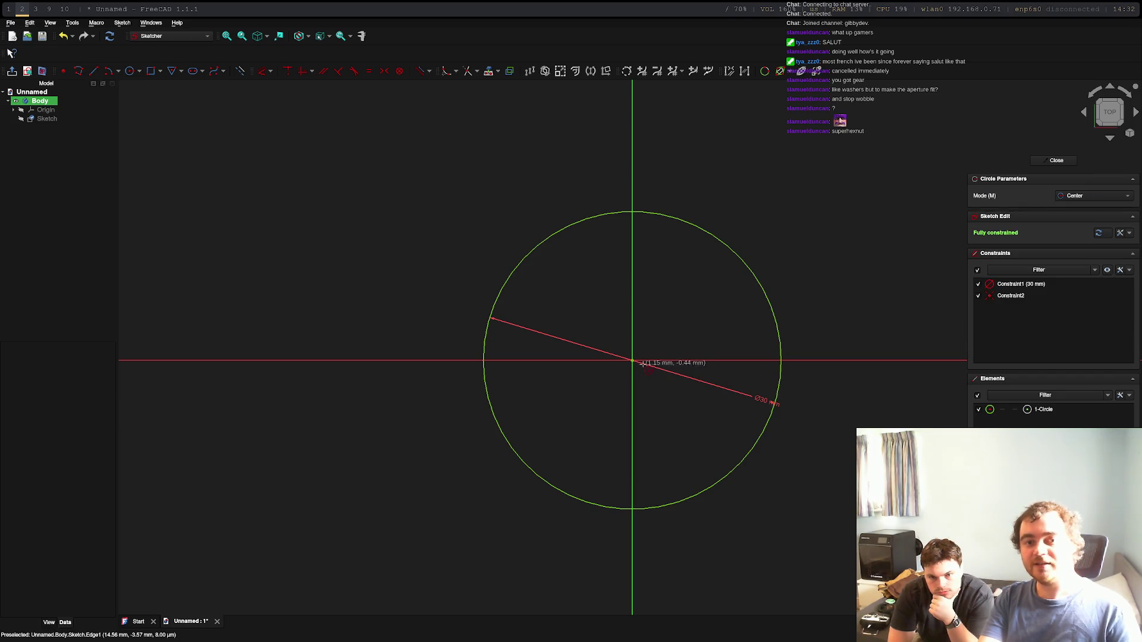
left_click(634, 361)
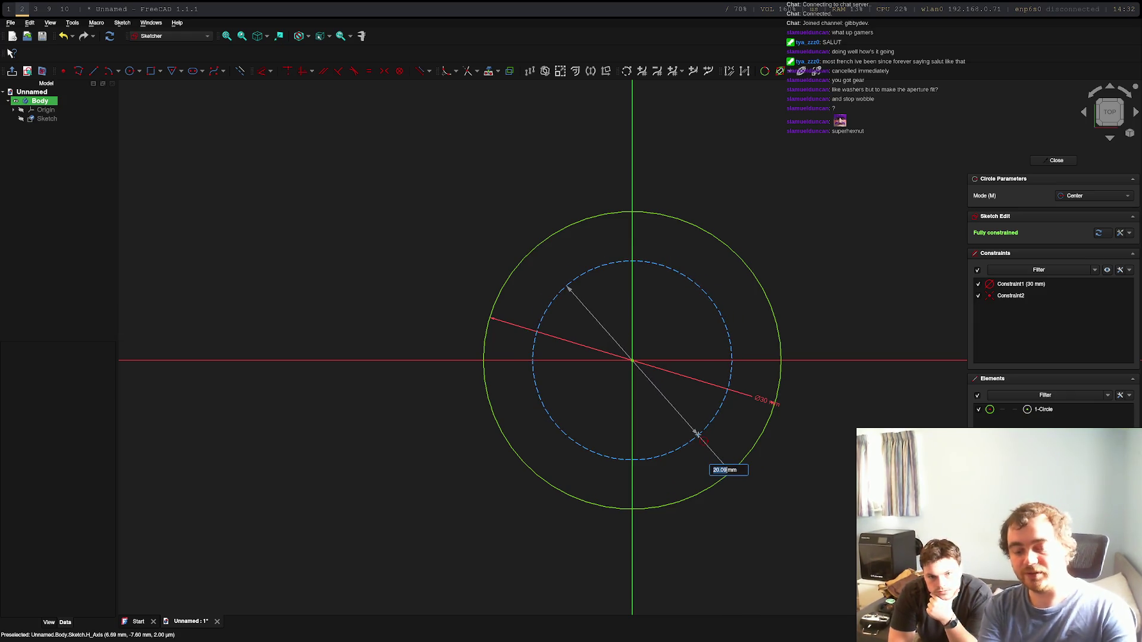
type("23")
key("Return")
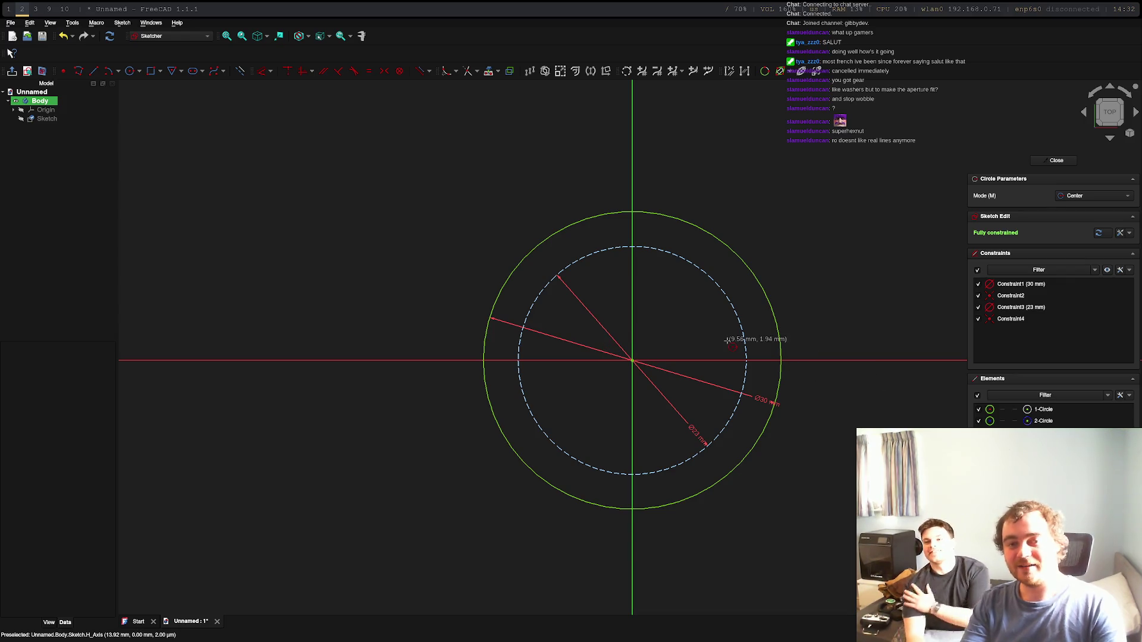
key("ctrl+z")
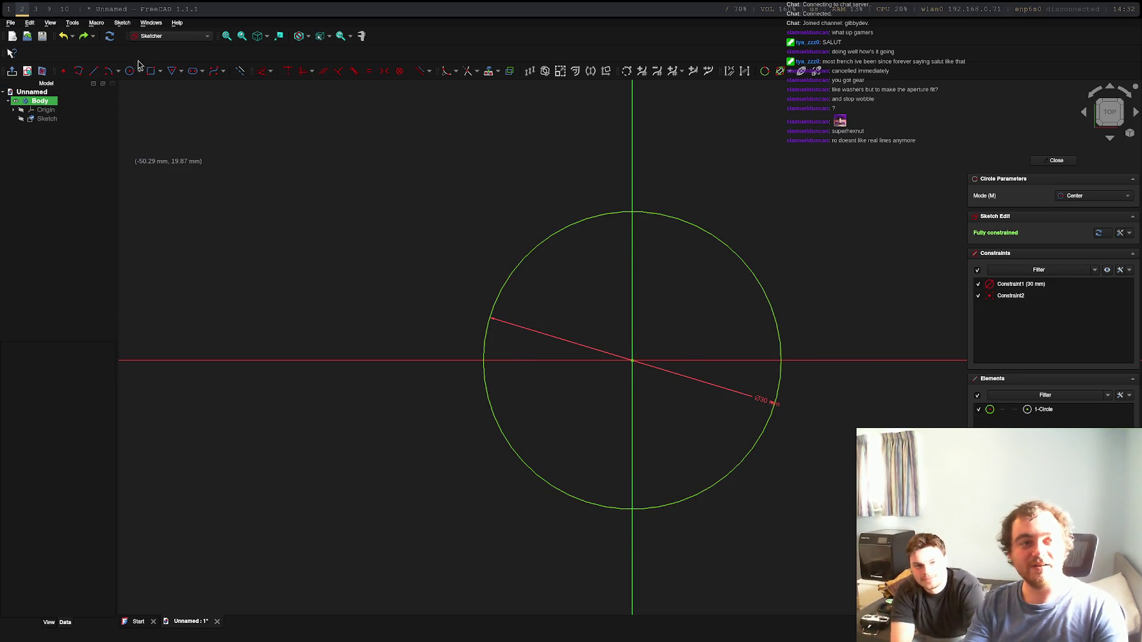
Step: Add a triangle centred on the origin with an 11.5 mm radius and 0° rotation
left_click(172, 72)
left_click(632, 361)
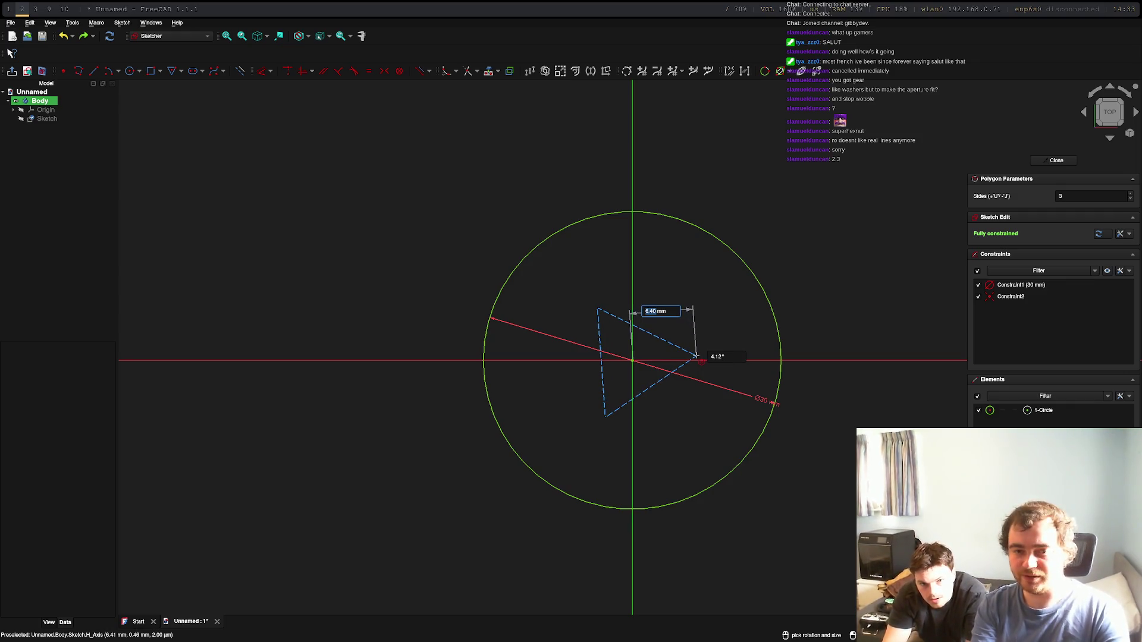
type("11")
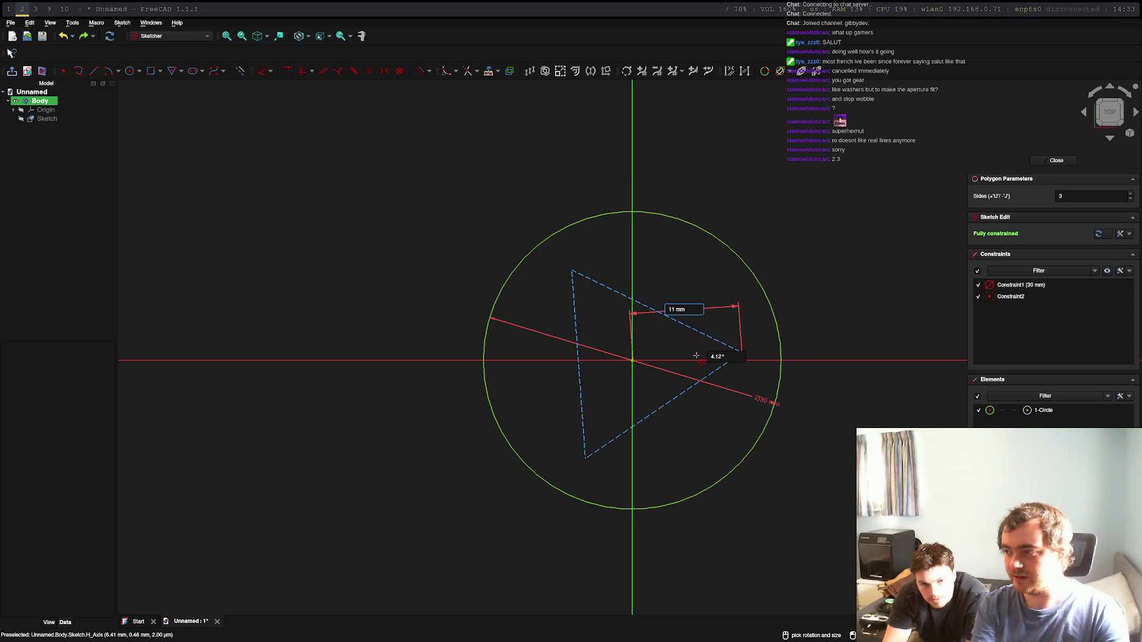
type(".5")
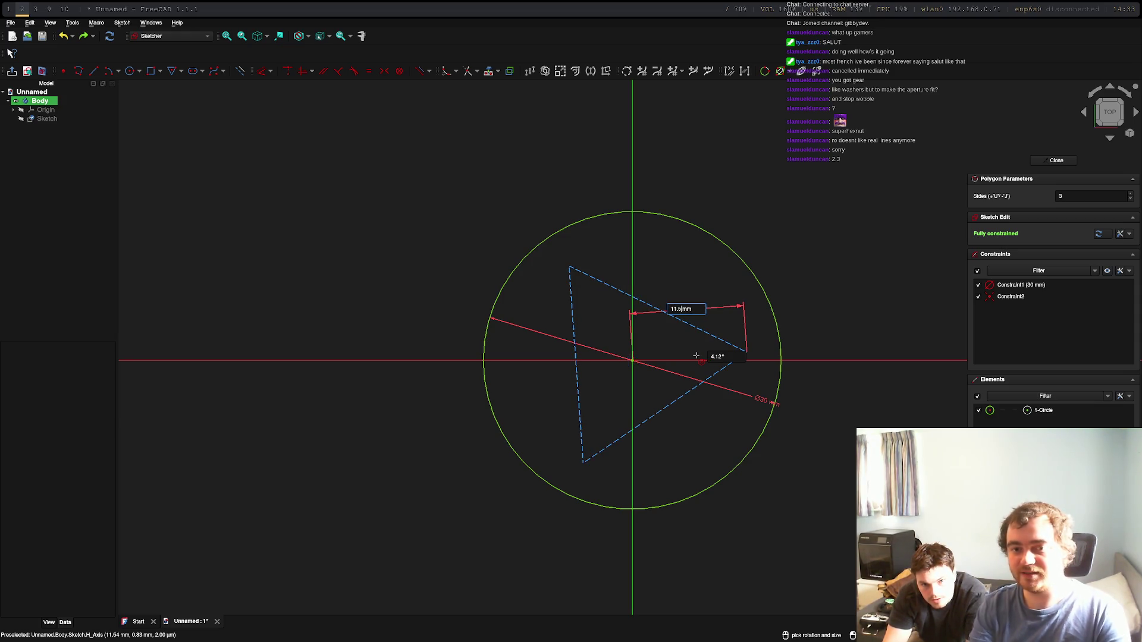
key("Tab")
type("0")
key("Tab")
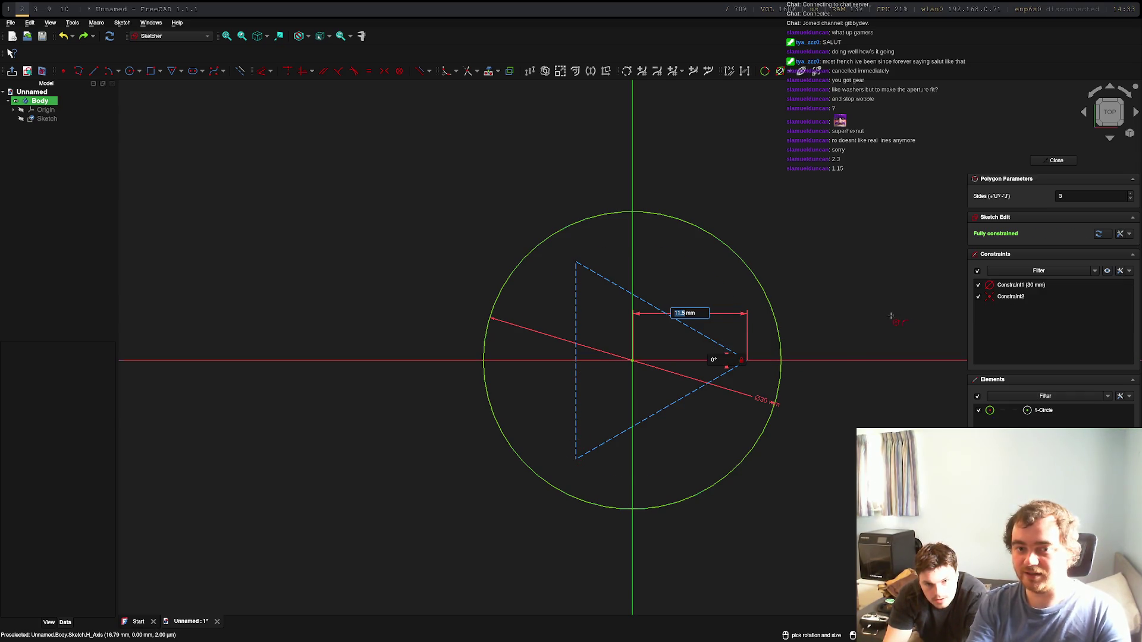
key("Return")
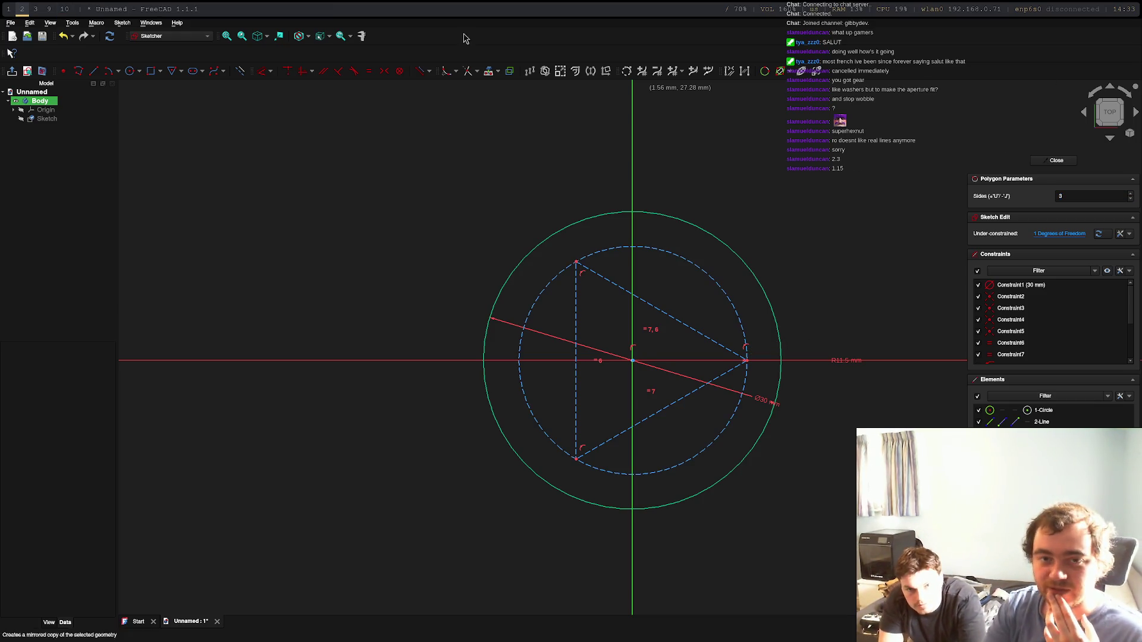
left_click(129, 71)
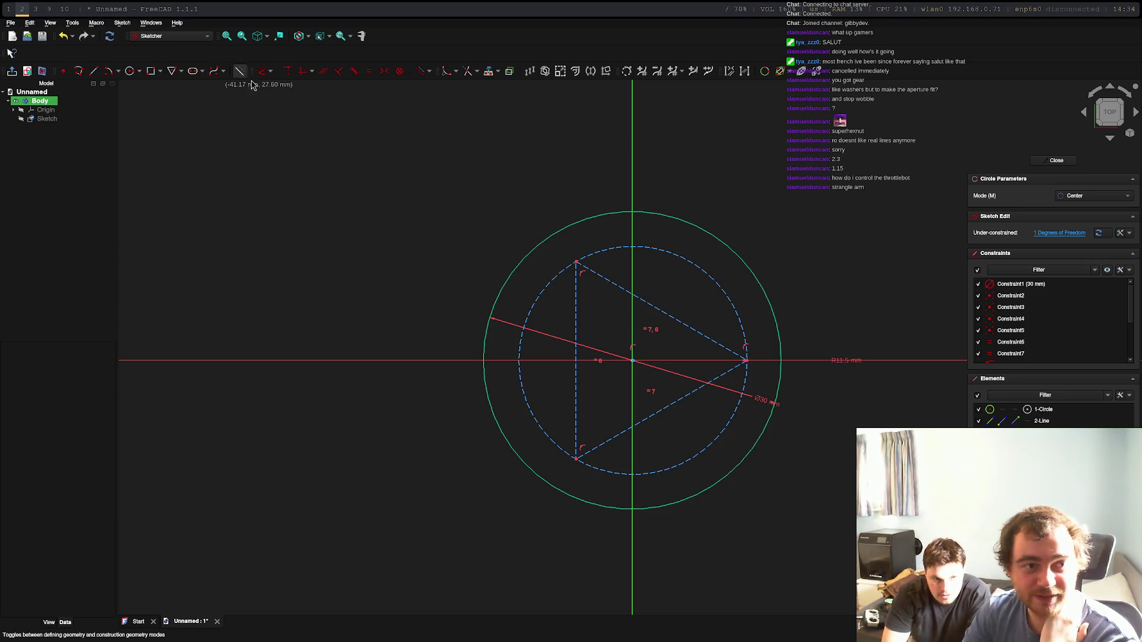
Step: Draw a 3.3 mm circle centred on the triangle's corner vertex, then select its centre
left_click(576, 260)
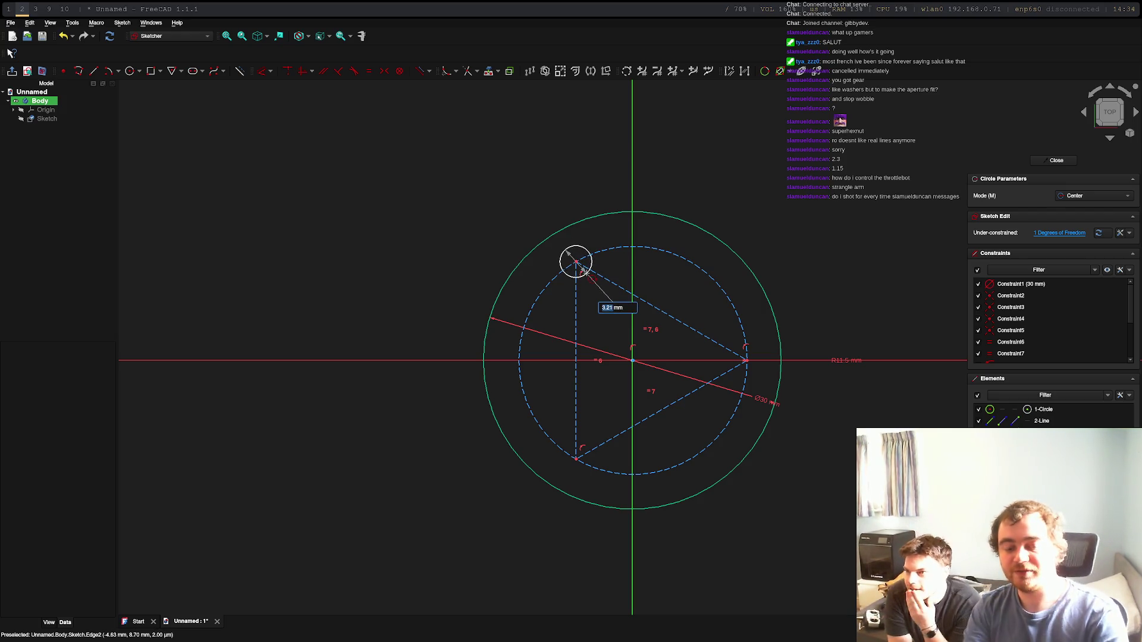
type("3.3")
key("Return")
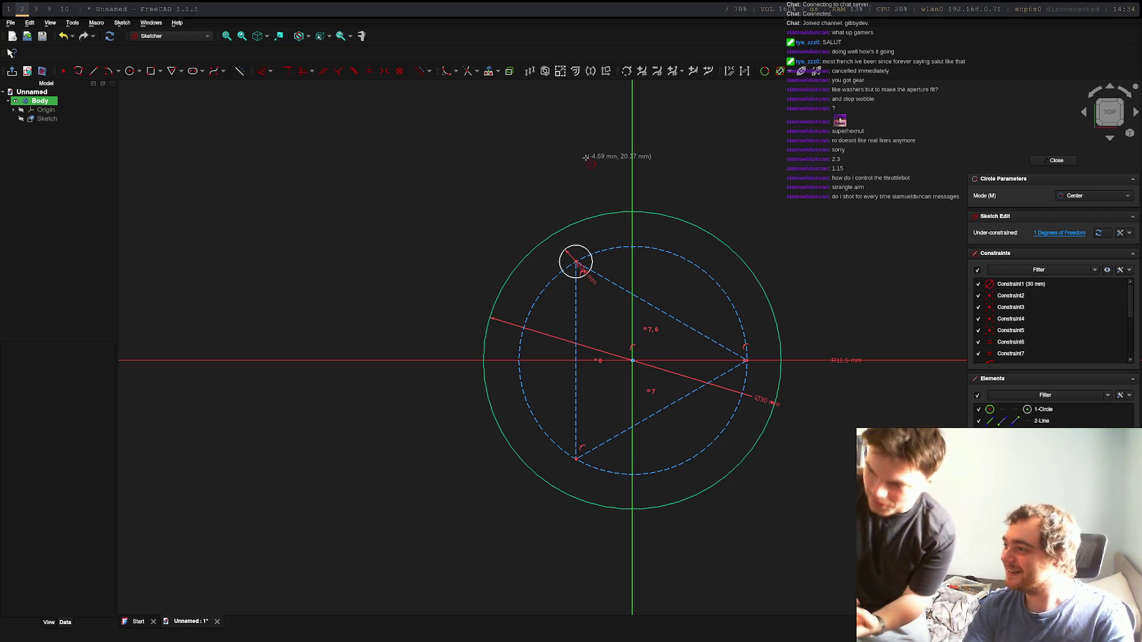
right_click(578, 266)
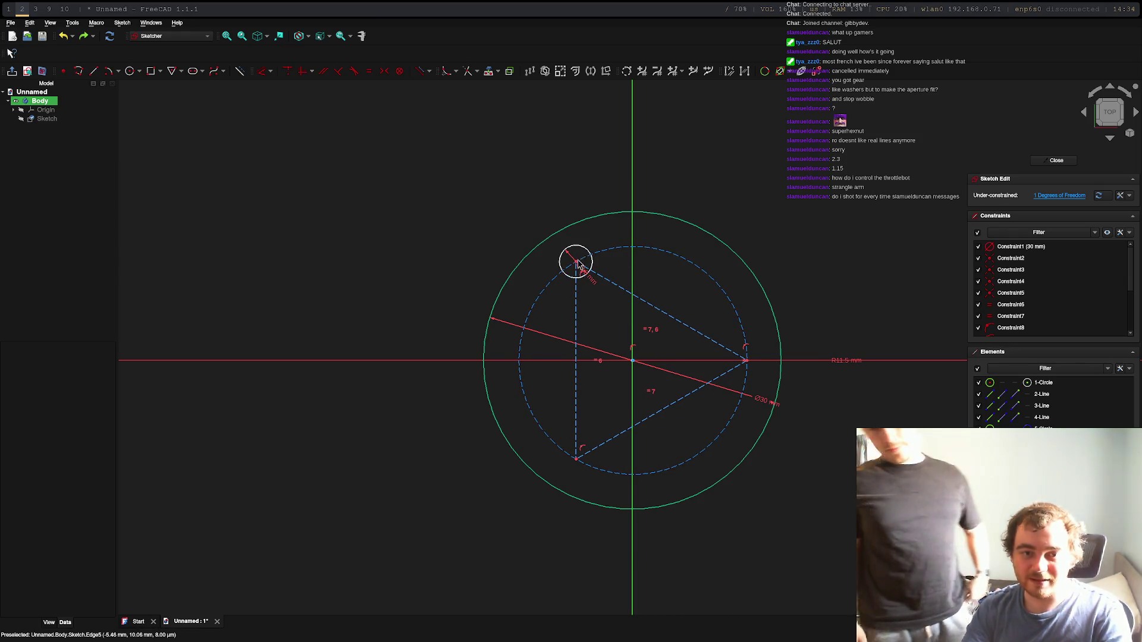
scroll(577, 261, "up", 10)
left_click(564, 272)
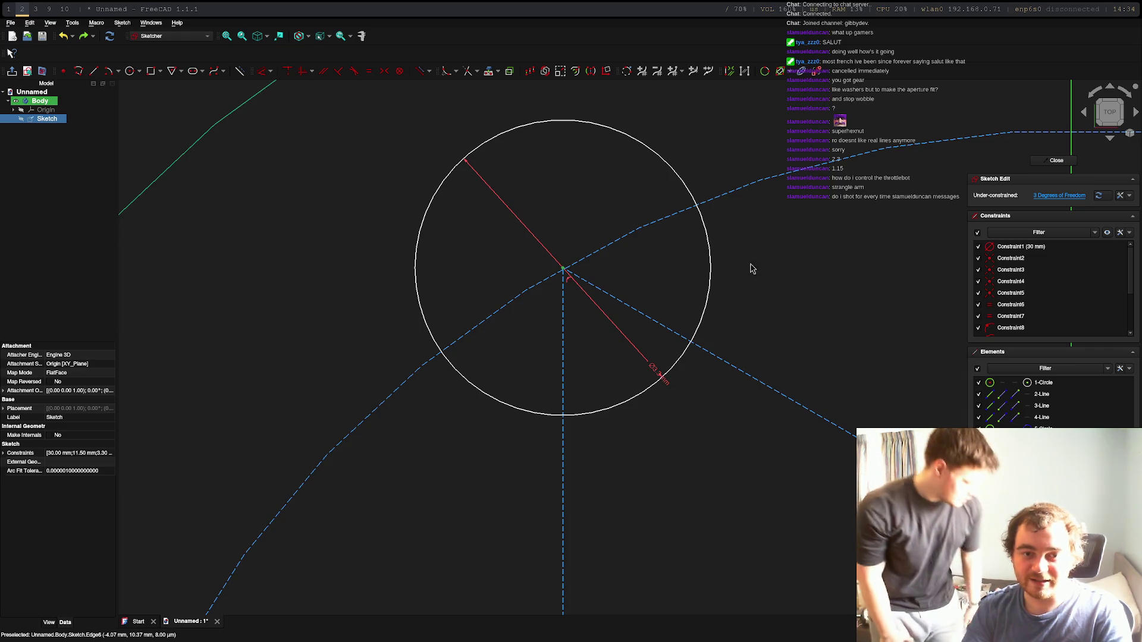
Step: Replace the corner circle with a Ø3.3 mm circle and drag it onto the triangle corner
key("Delete")
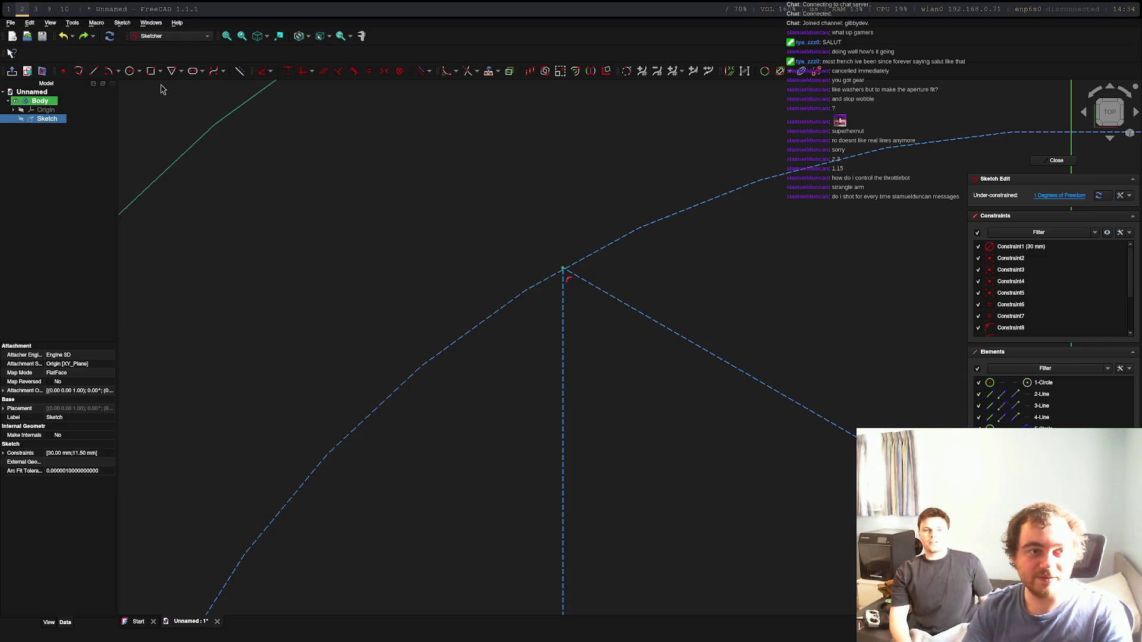
left_click(129, 71)
left_click(546, 244)
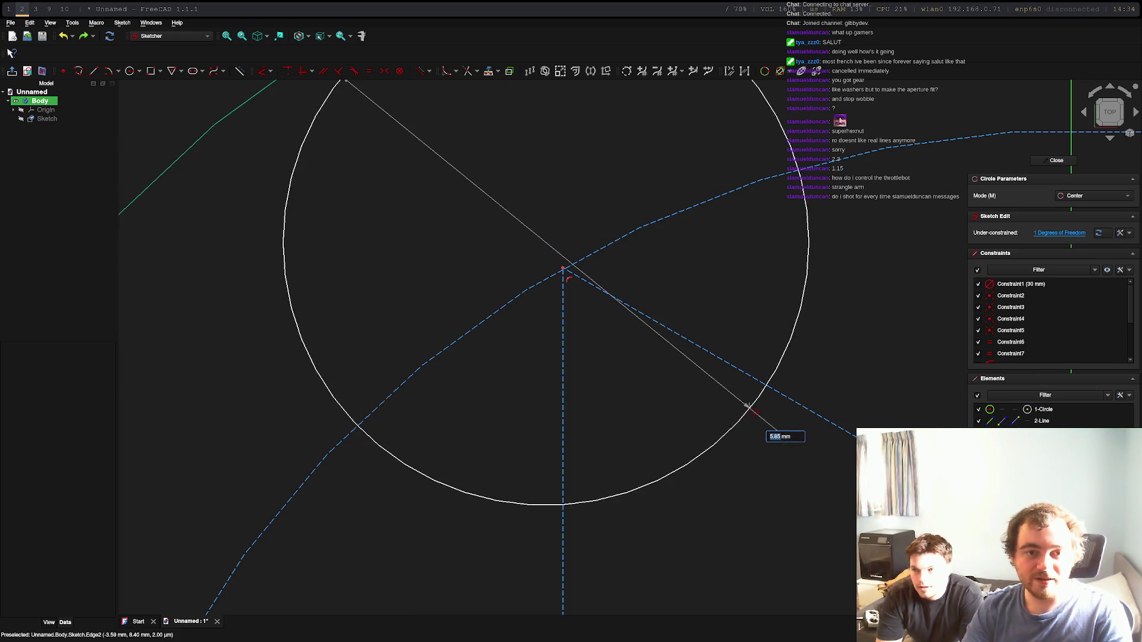
type("3.3")
key("Return")
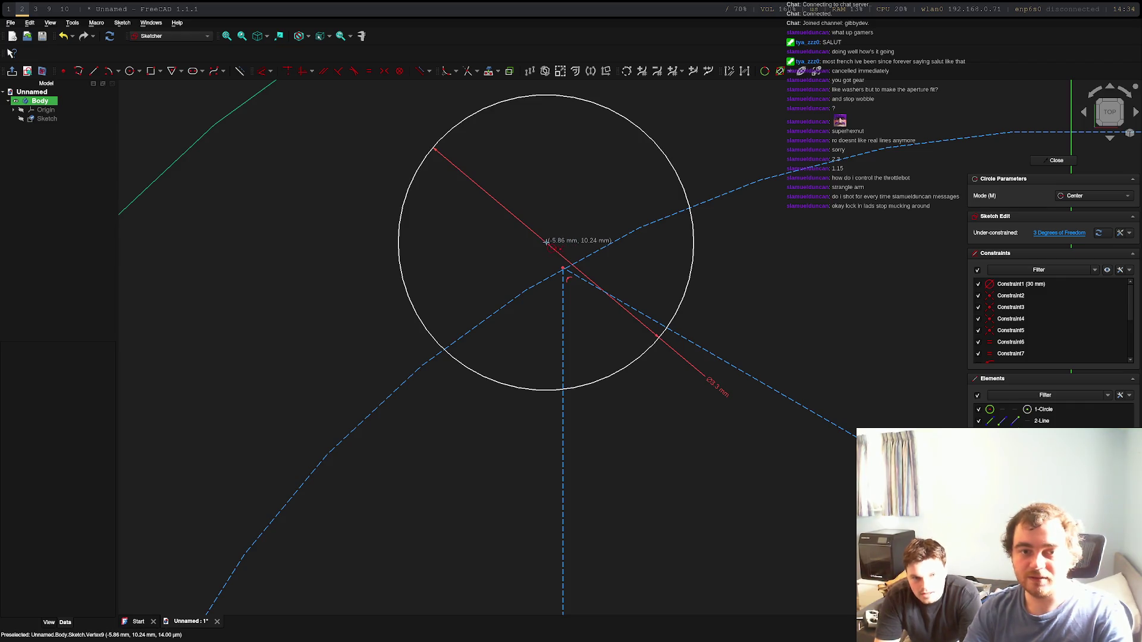
key("Escape")
mouse_move(546, 244)
left_mouse_down()
mouse_move(657, 383)
mouse_move(647, 395)
left_mouse_up()
Step: Reorient the view to face the sketch again and select the small circle's centre
scroll(740, 453, "up", 5)
scroll(740, 453, "down", 8)
middle_click_drag(737, 269, 563, 163)
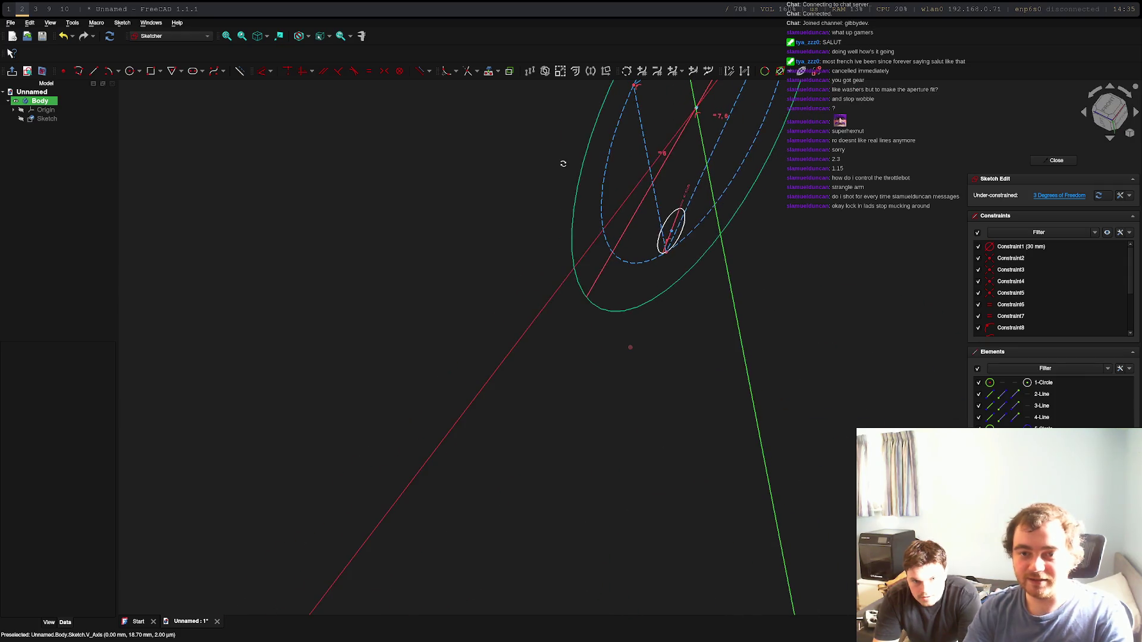
left_click(1110, 111)
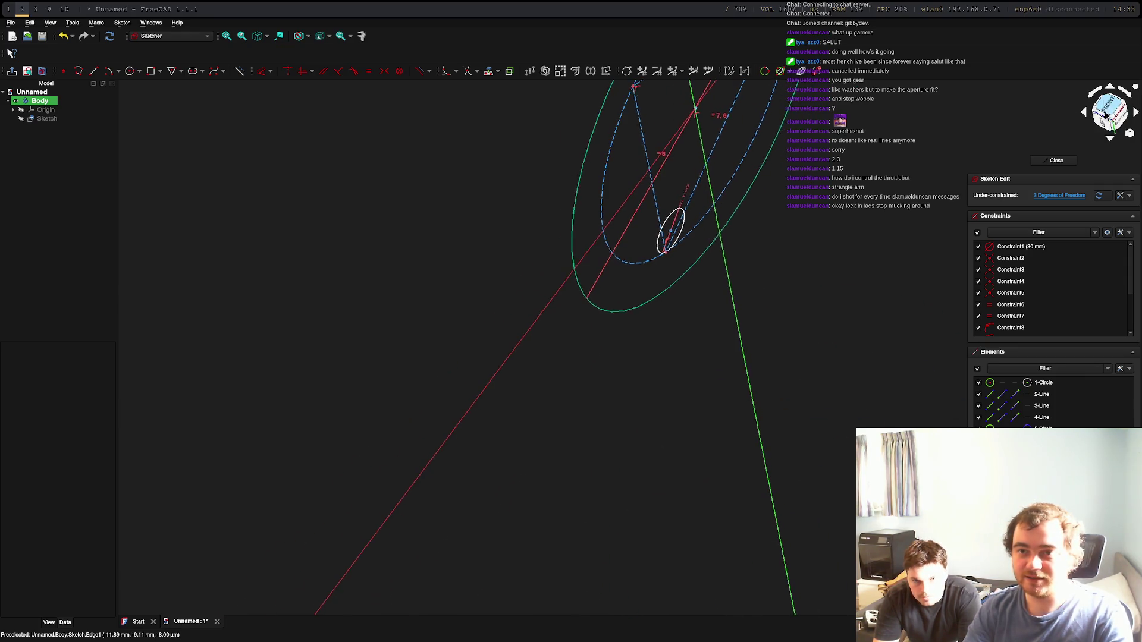
left_click(1136, 113)
scroll(684, 268, "up", 2)
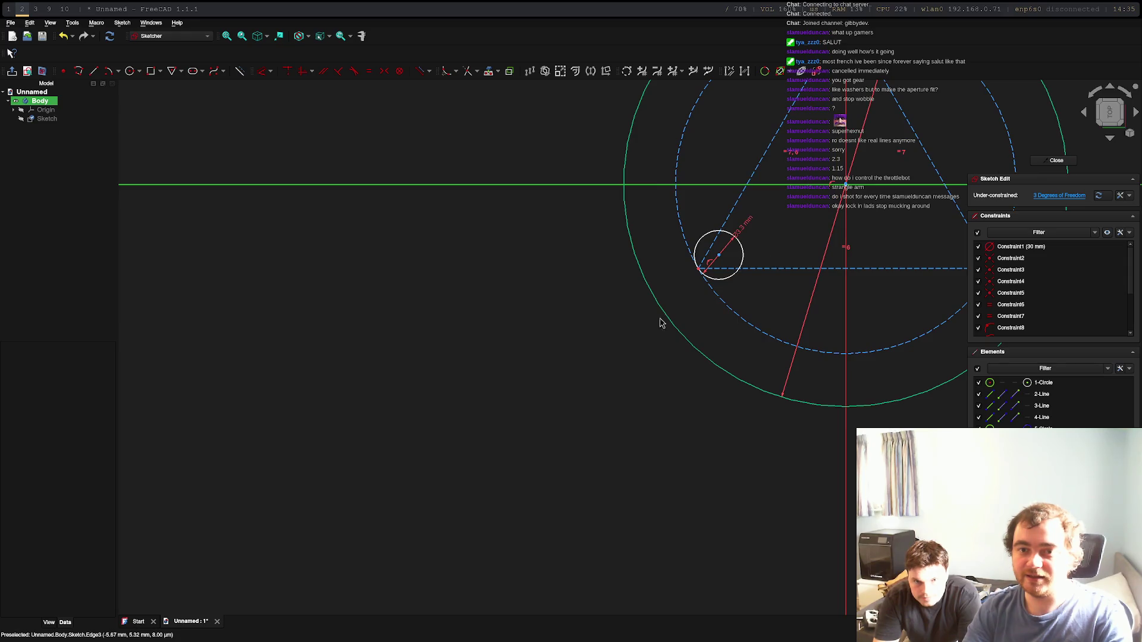
scroll(737, 244, "down", 4)
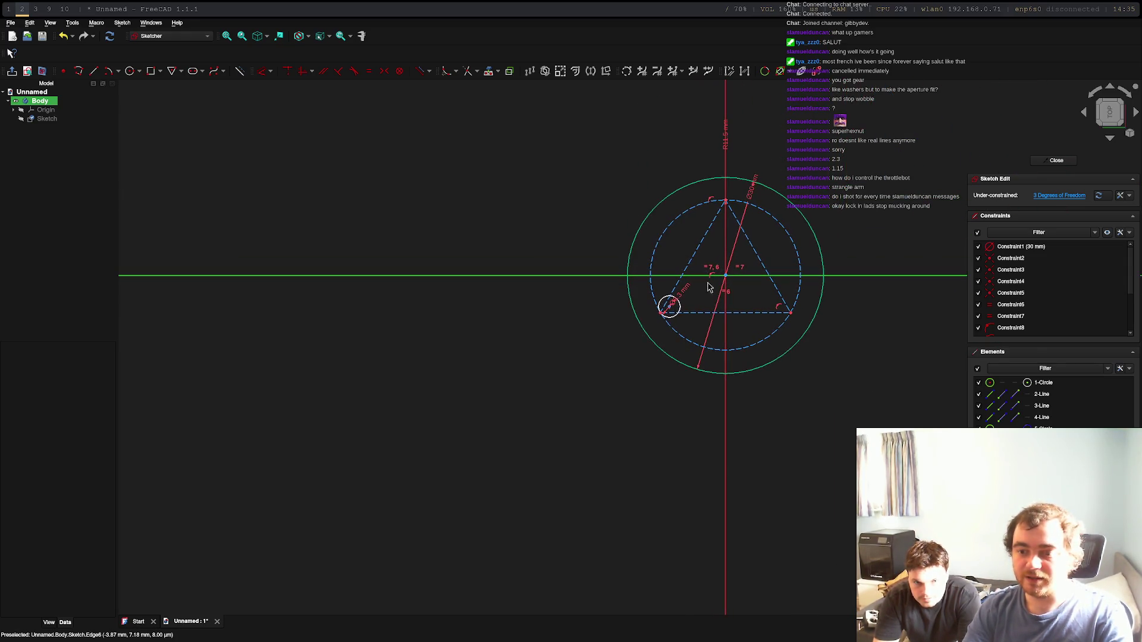
scroll(595, 393, "up", 5)
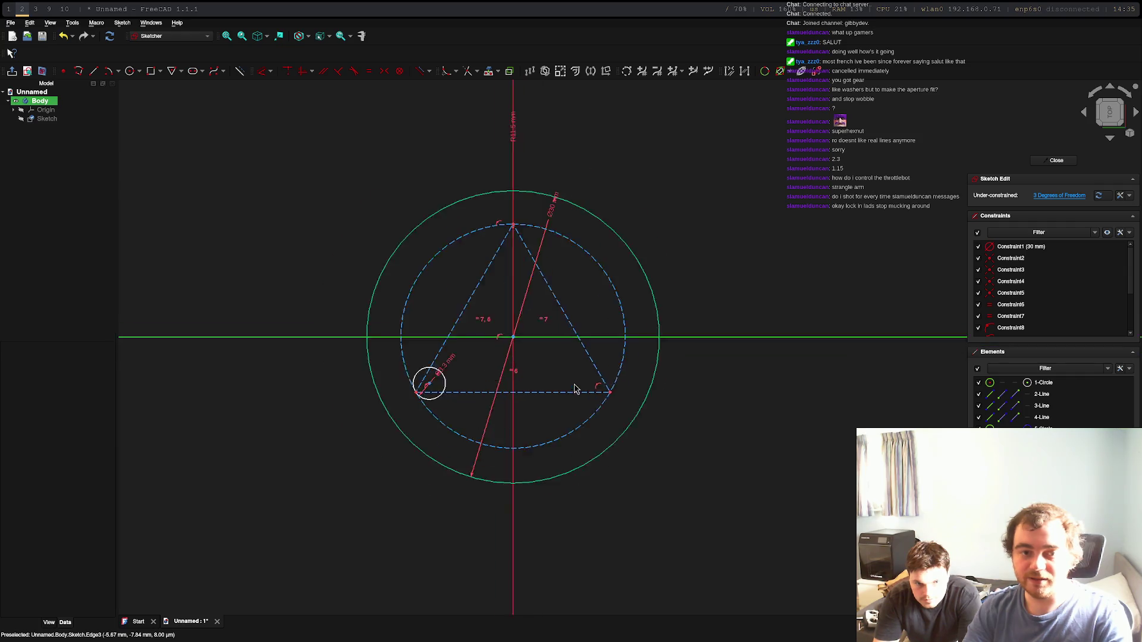
left_click(358, 383)
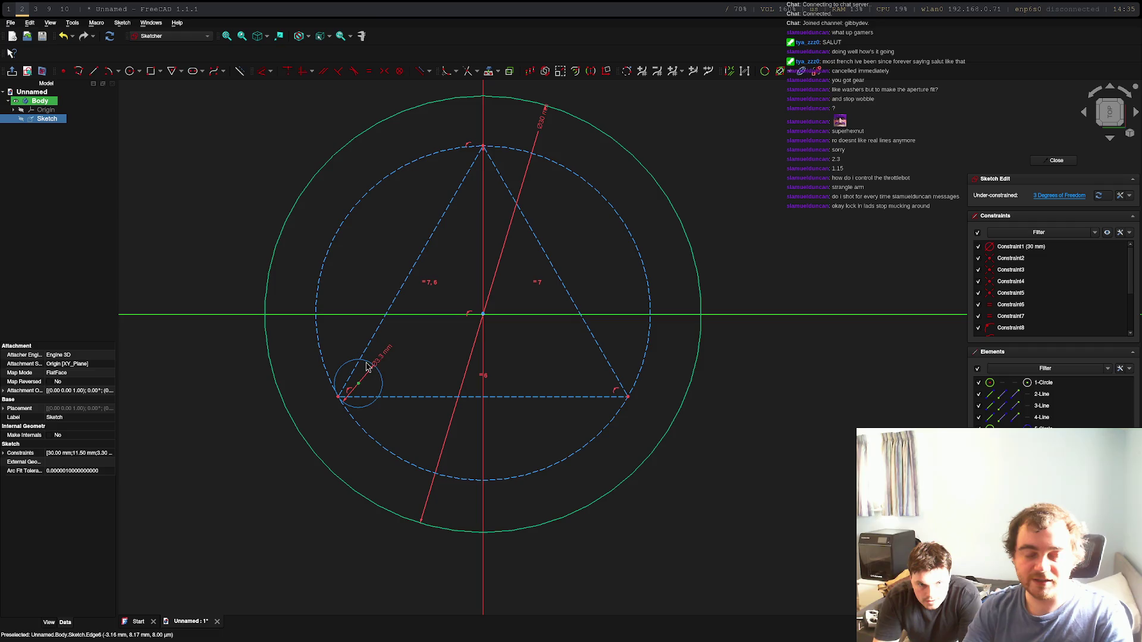
Step: Copy the small circle onto the right and top triangle corners
left_click(368, 368)
key("ctrl+c")
key("ctrl+v")
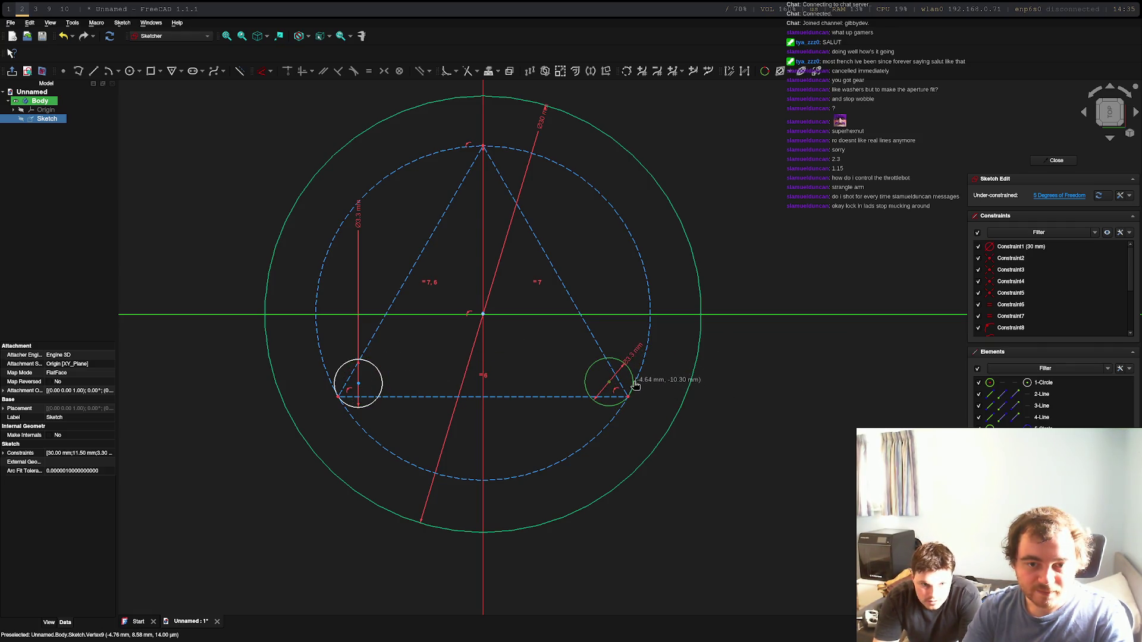
left_click(635, 385)
left_click(612, 362)
left_click(598, 366)
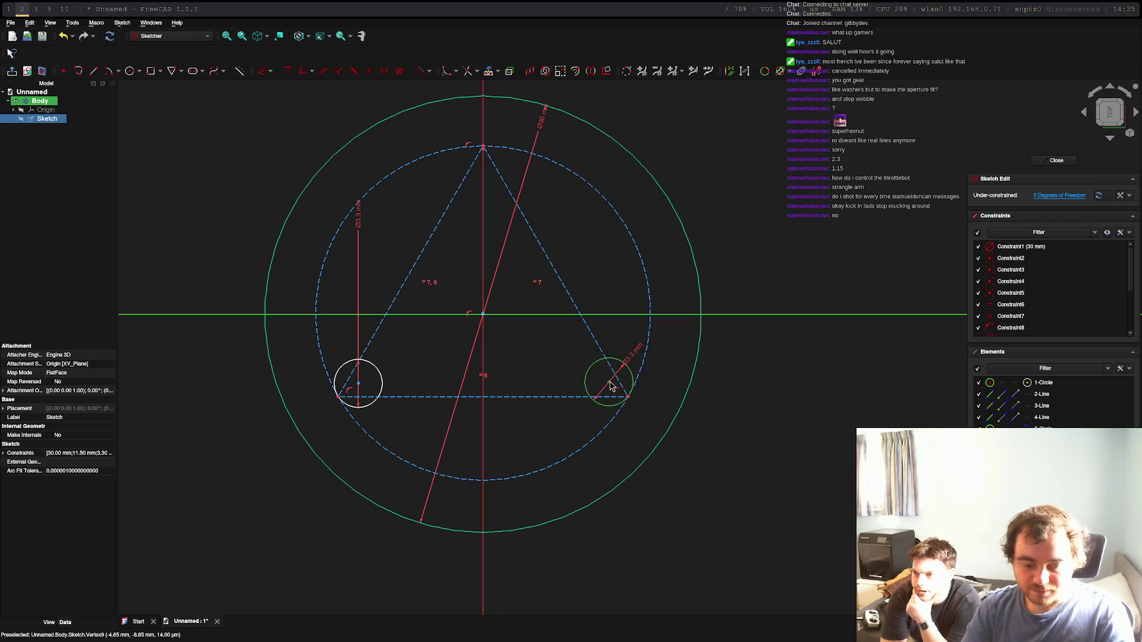
key("ctrl+c")
key("ctrl+v")
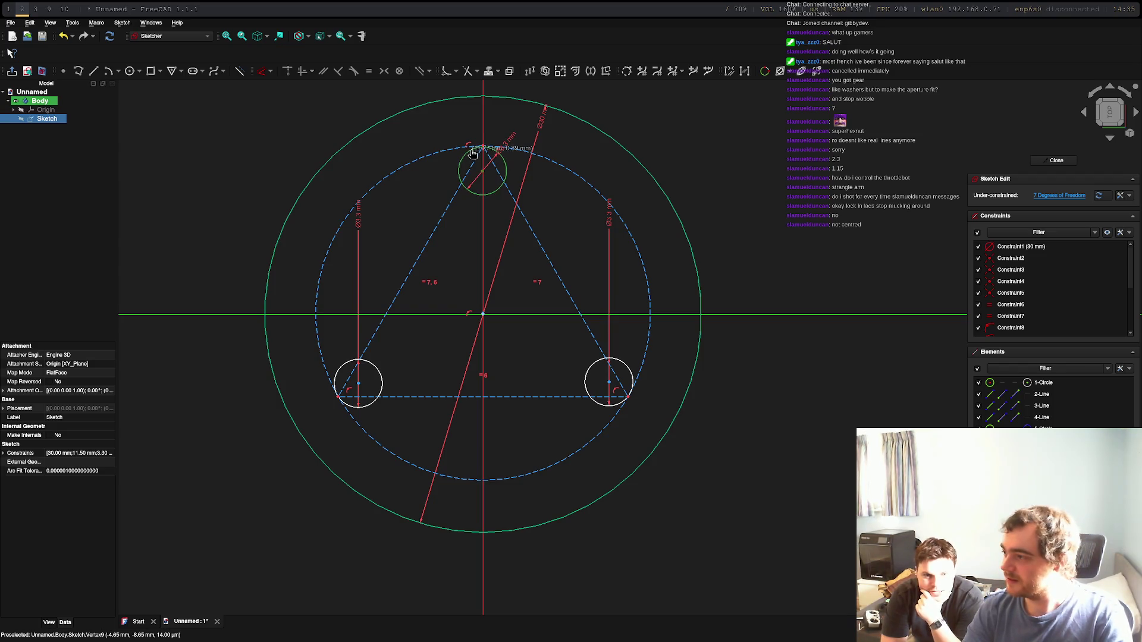
left_click(472, 152)
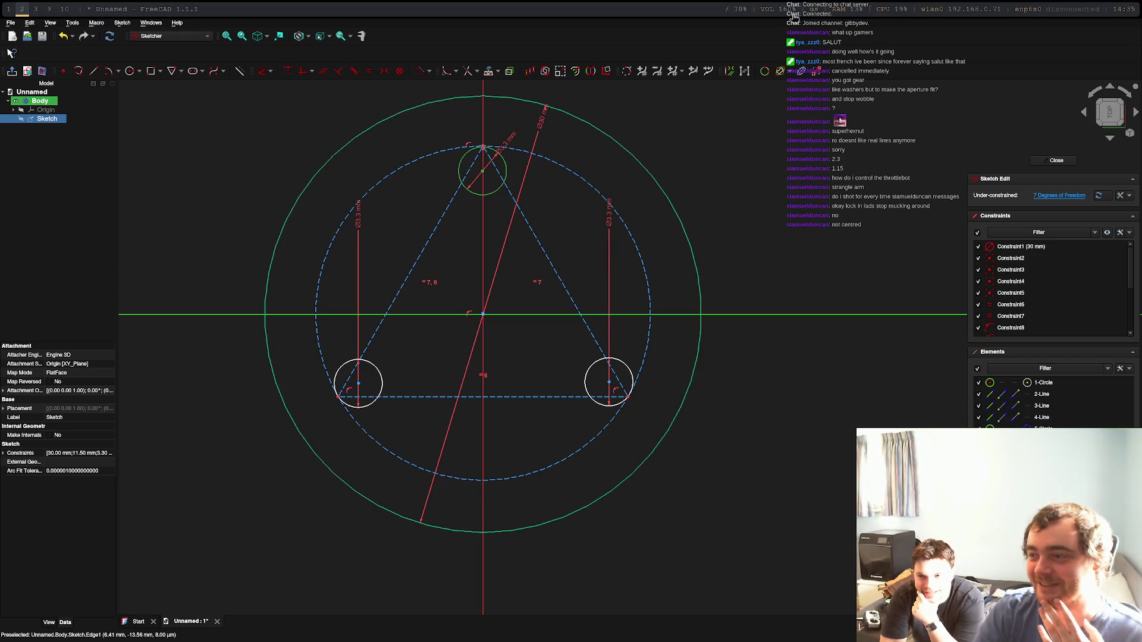
key("super+0")
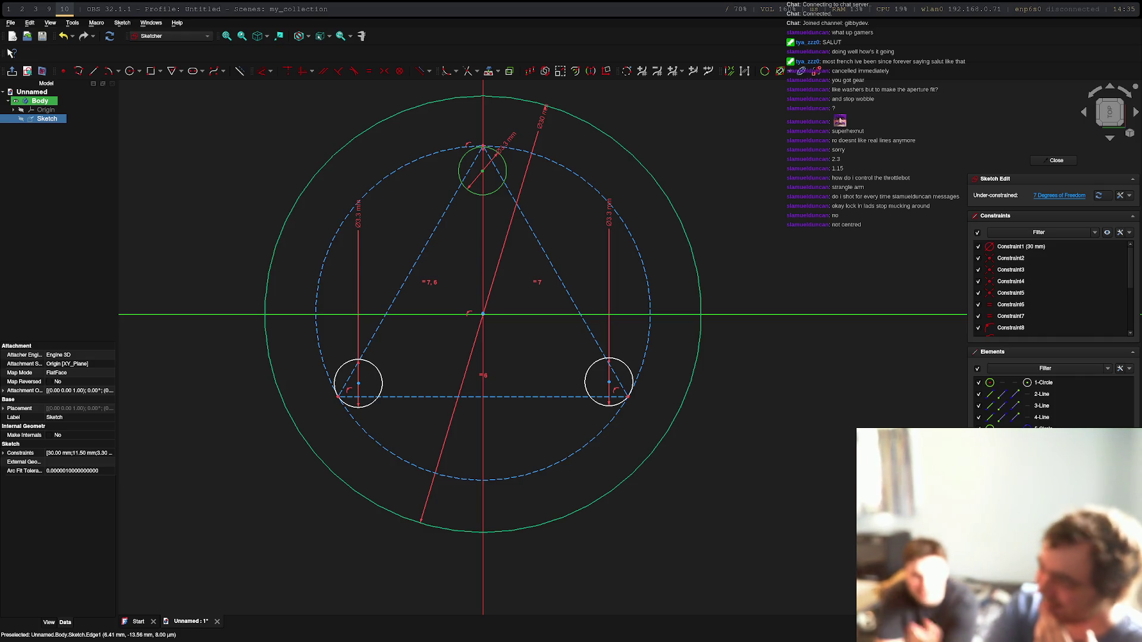
key("super+2")
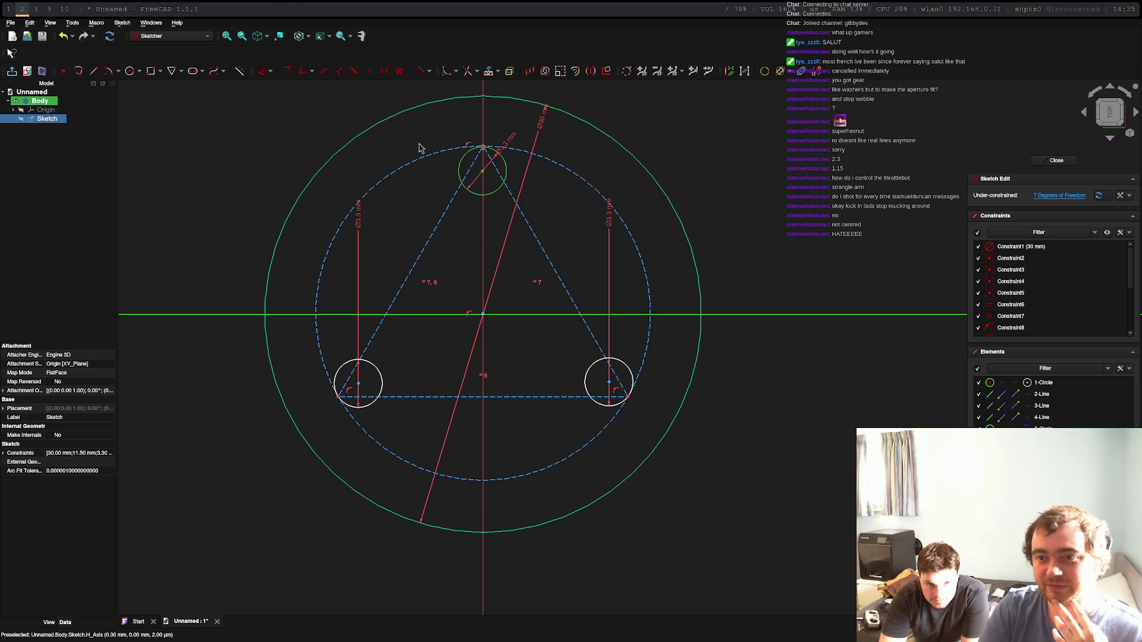
Step: Add a 3 mm radius circle at the sketch origin and pick the outer circle
left_click(129, 72)
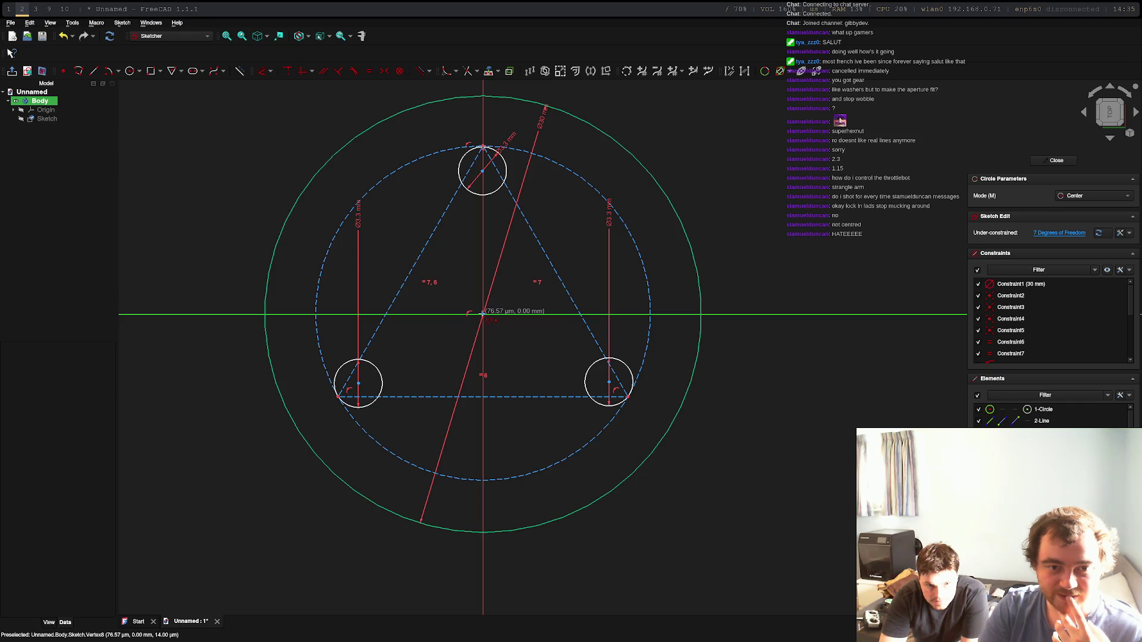
left_click(483, 314)
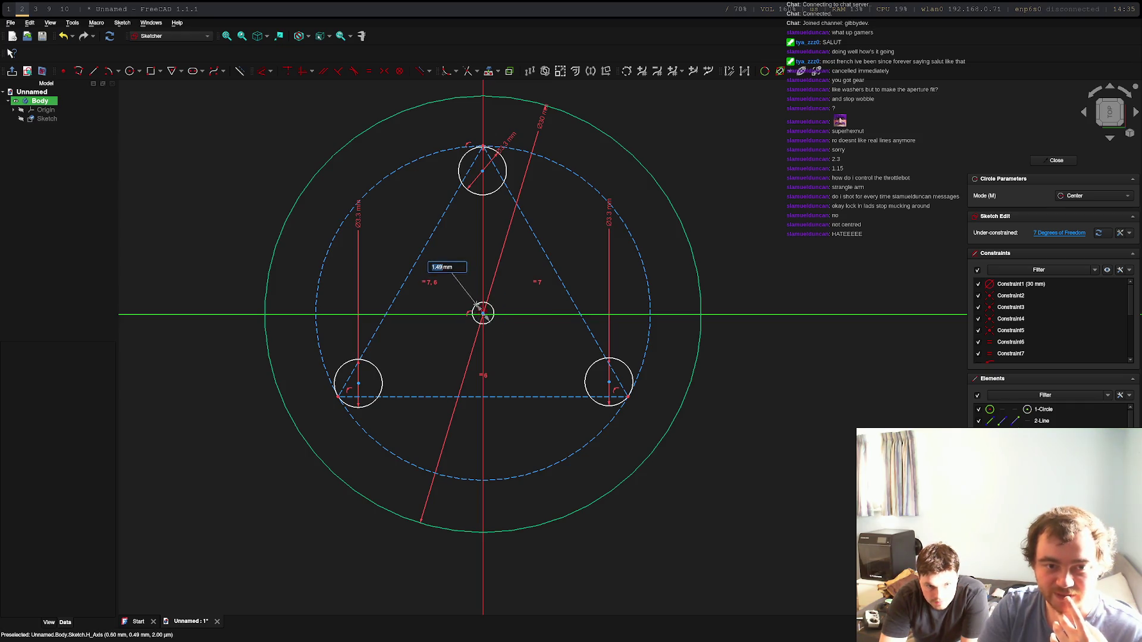
type("3")
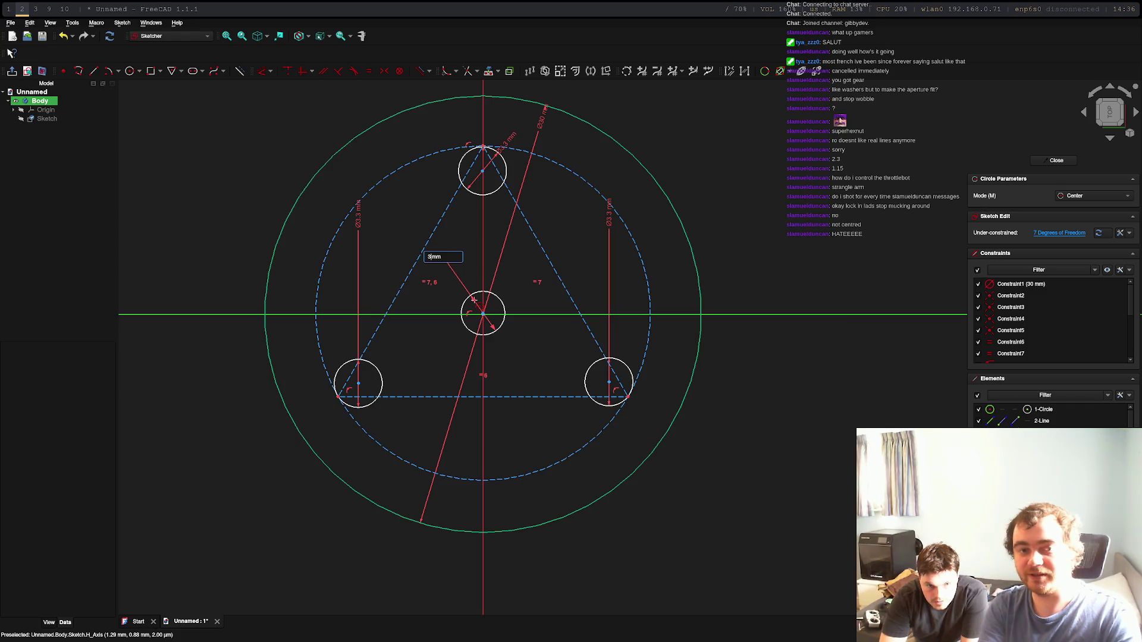
key("Return")
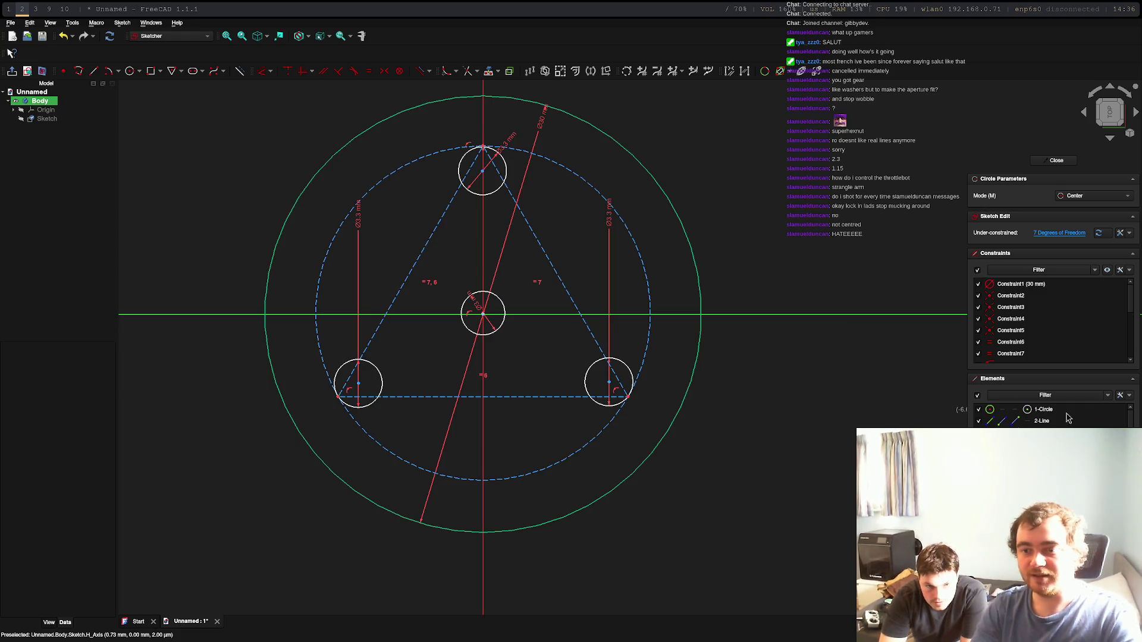
left_click(1053, 409)
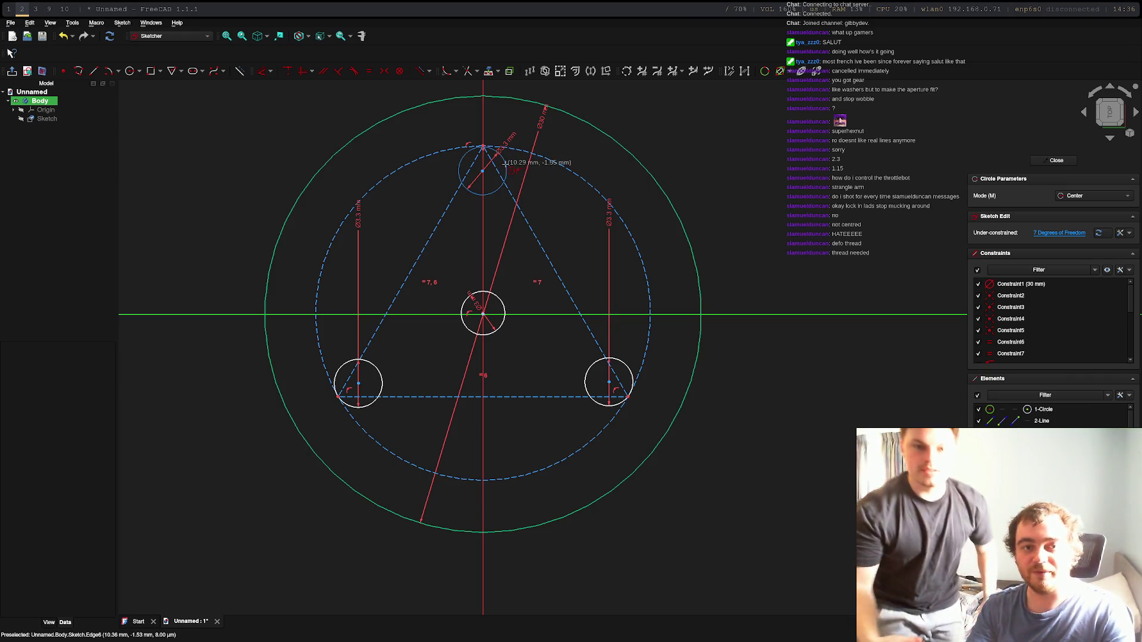
Step: Select the three corner hole circles and the outer circle
left_click(521, 156)
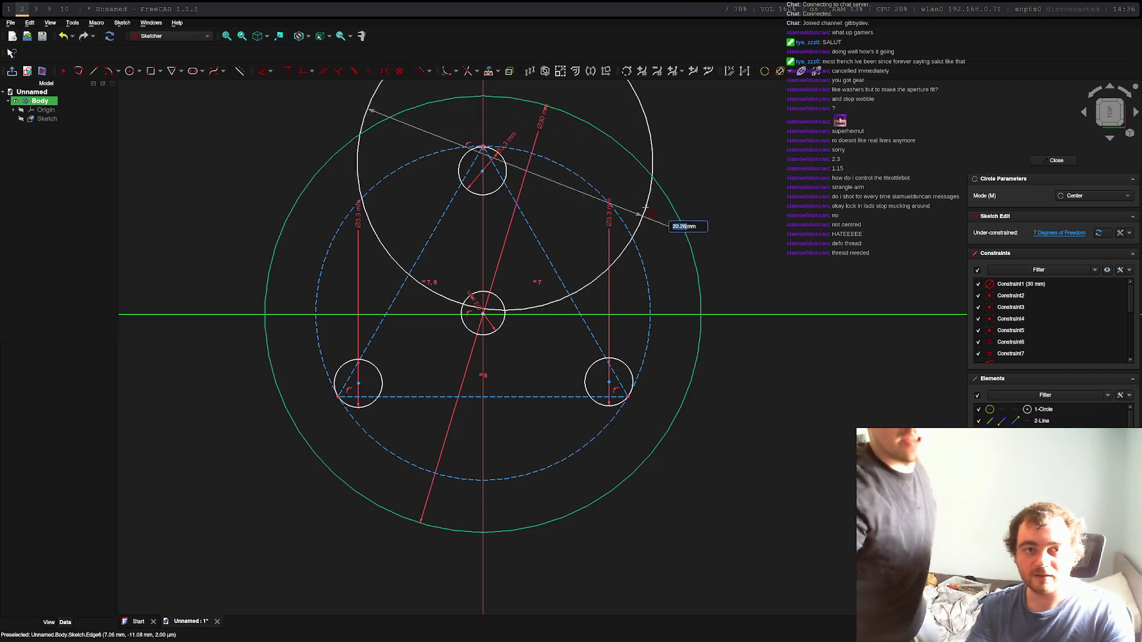
right_click(640, 202)
right_click(639, 203)
left_click(505, 168)
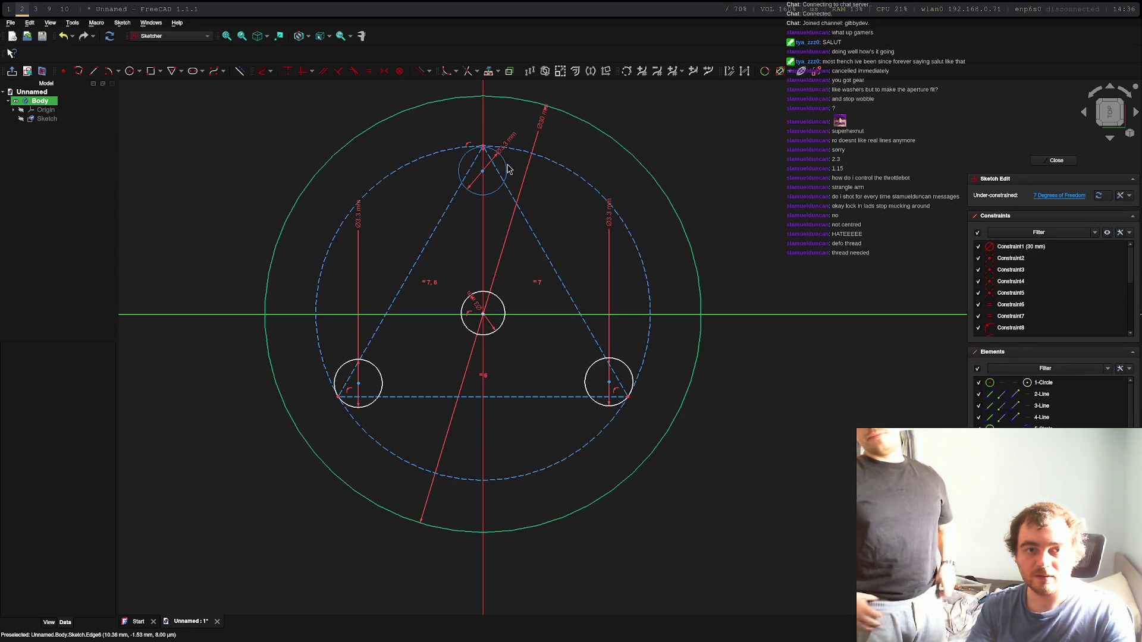
left_click(617, 364)
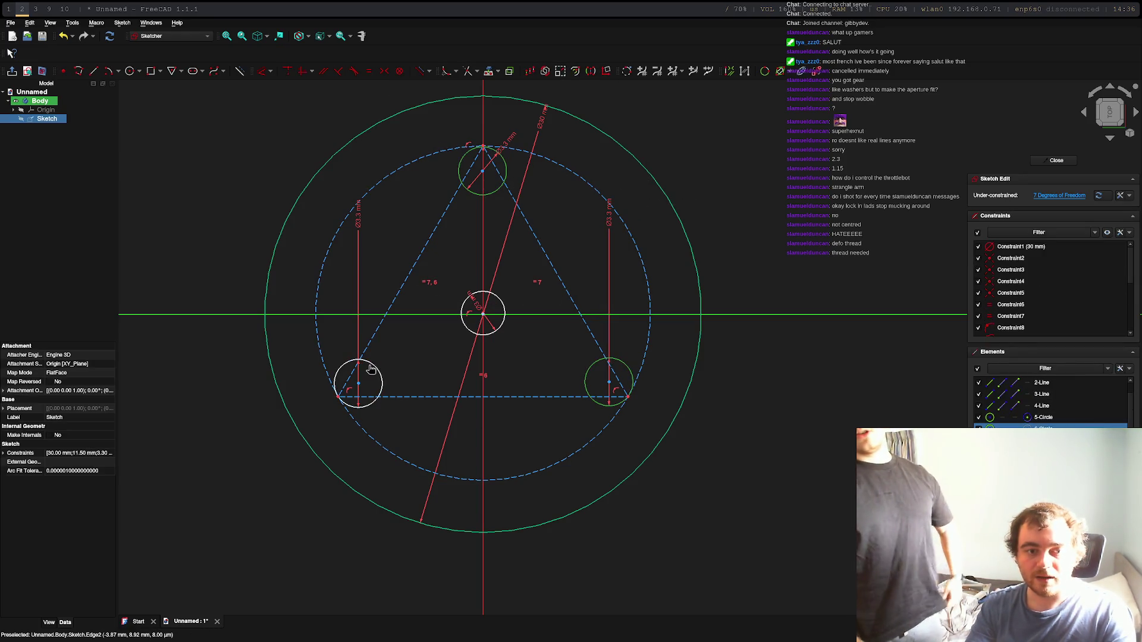
left_click(336, 388)
left_click(268, 336)
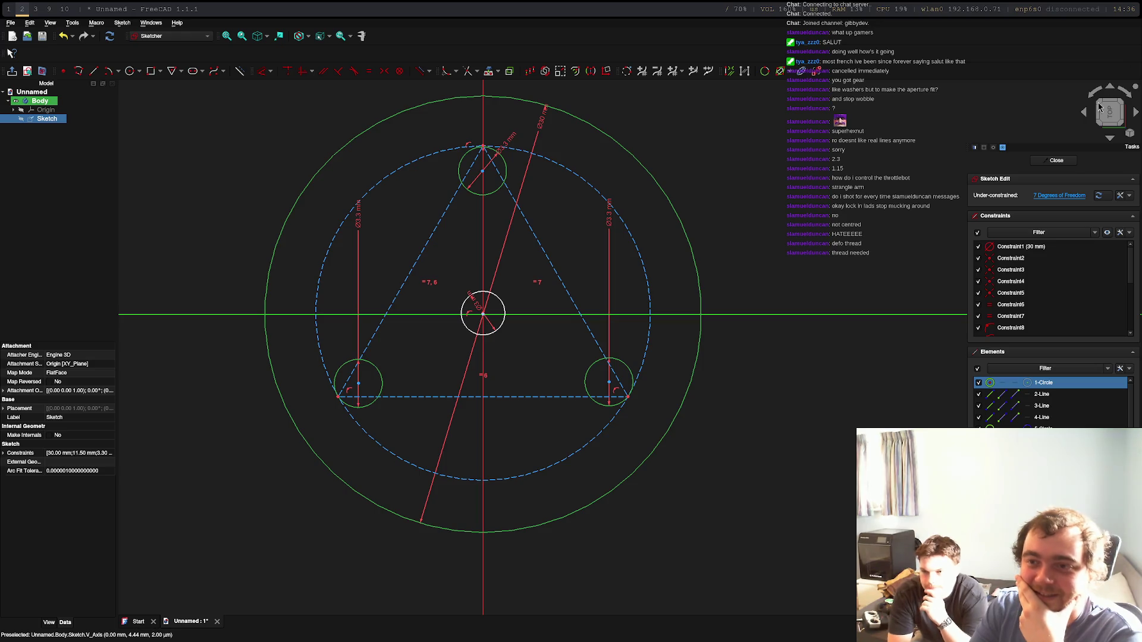
Step: Close the sketch and pad it 4 mm into a solid disc, then select it
left_click(1056, 161)
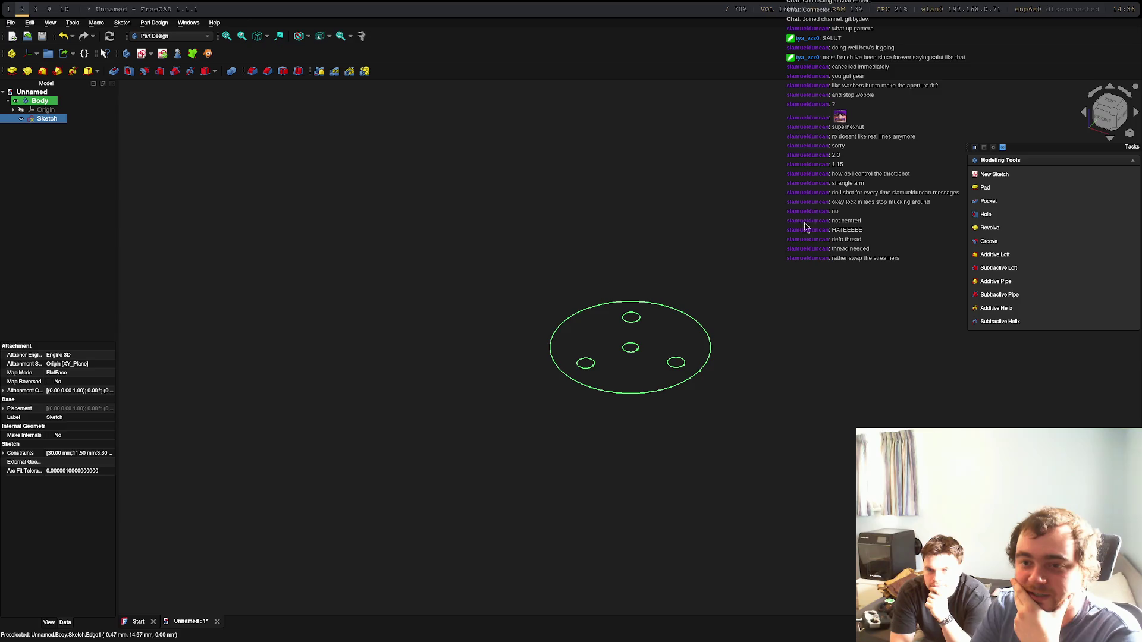
left_click(984, 188)
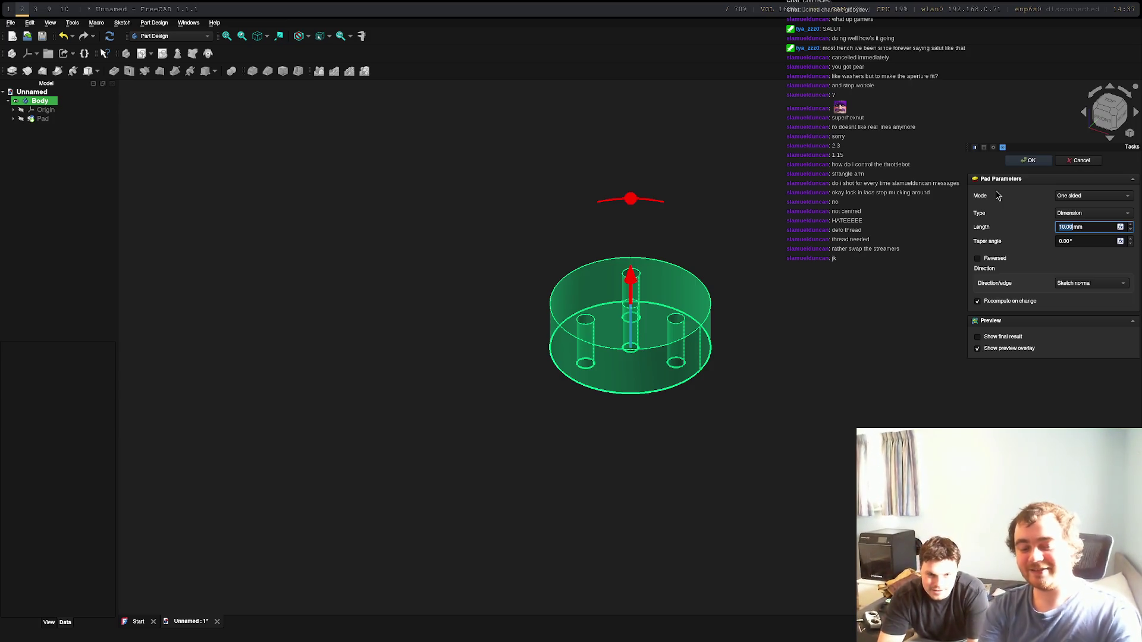
type("4")
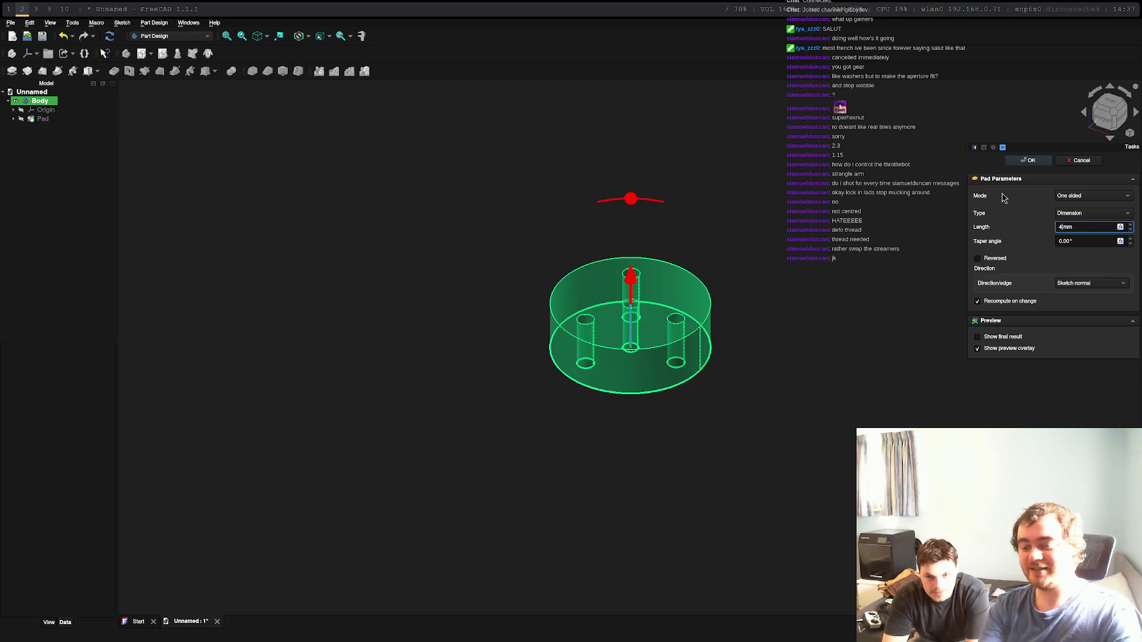
key("Return")
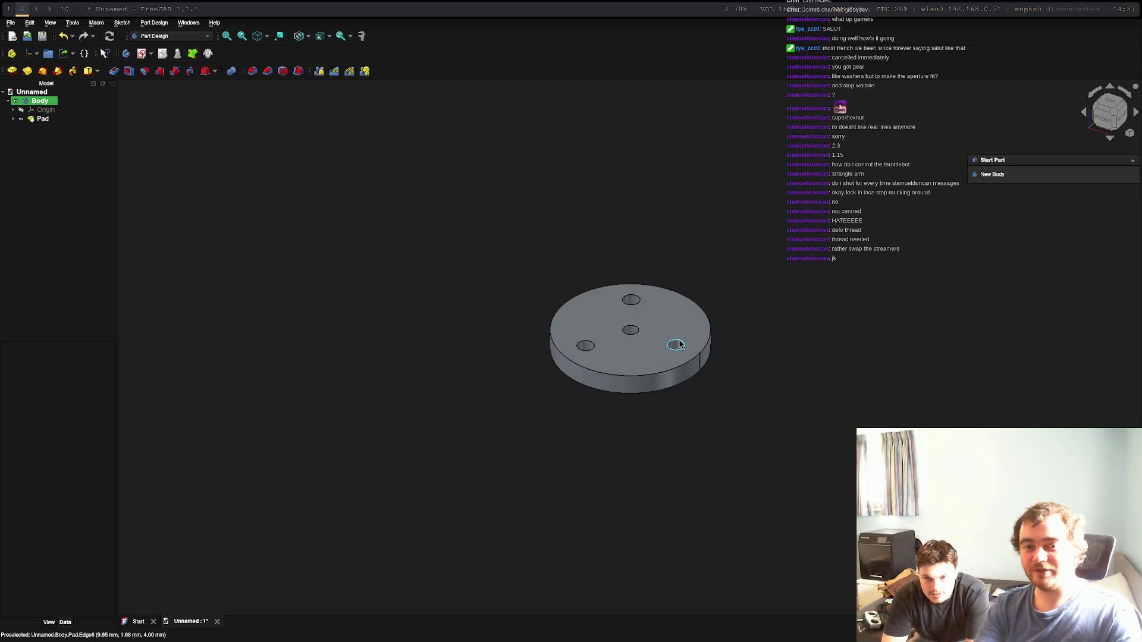
left_click(576, 356)
right_click(648, 338)
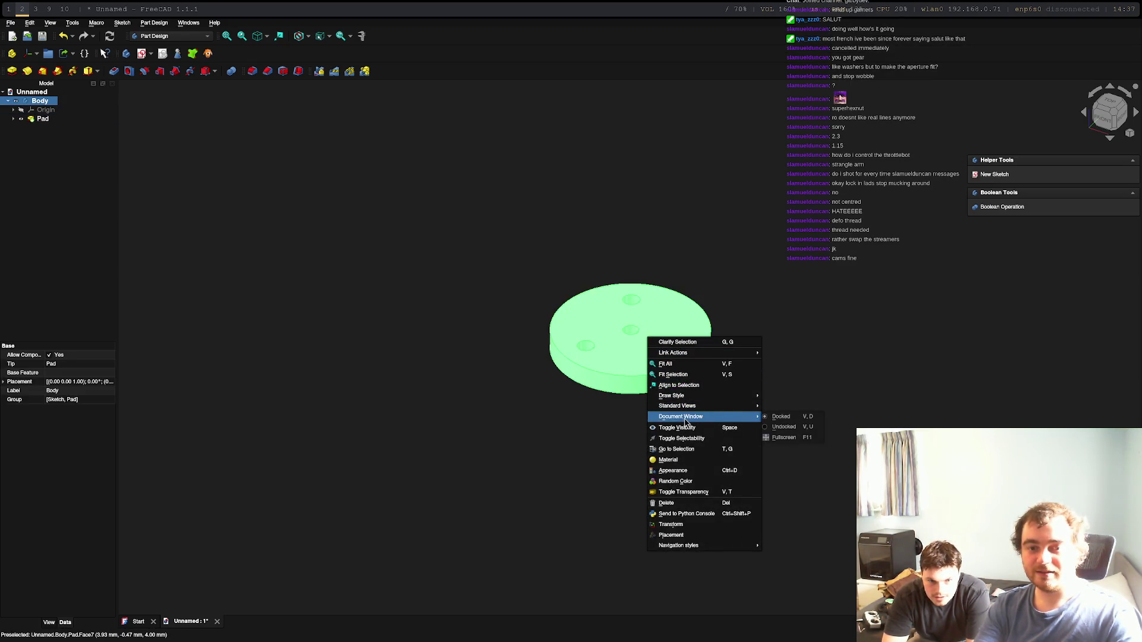
Step: Start exporting the disc and create and open a new rc-car folder
mouse_move(684, 405)
left_click(12, 24)
left_click(12, 24)
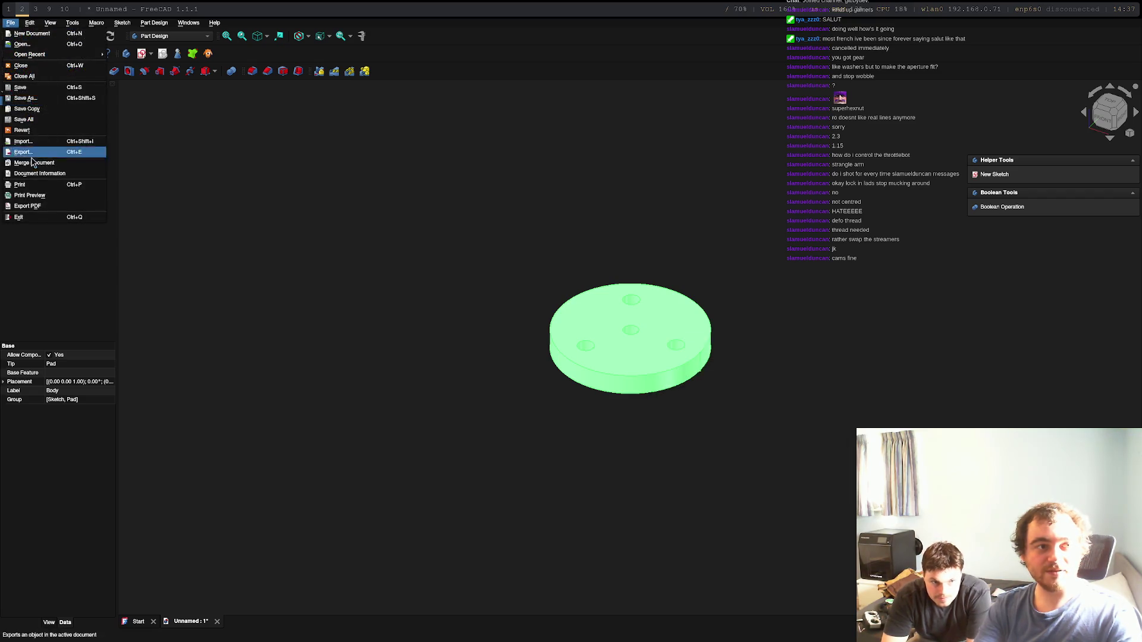
left_click(23, 152)
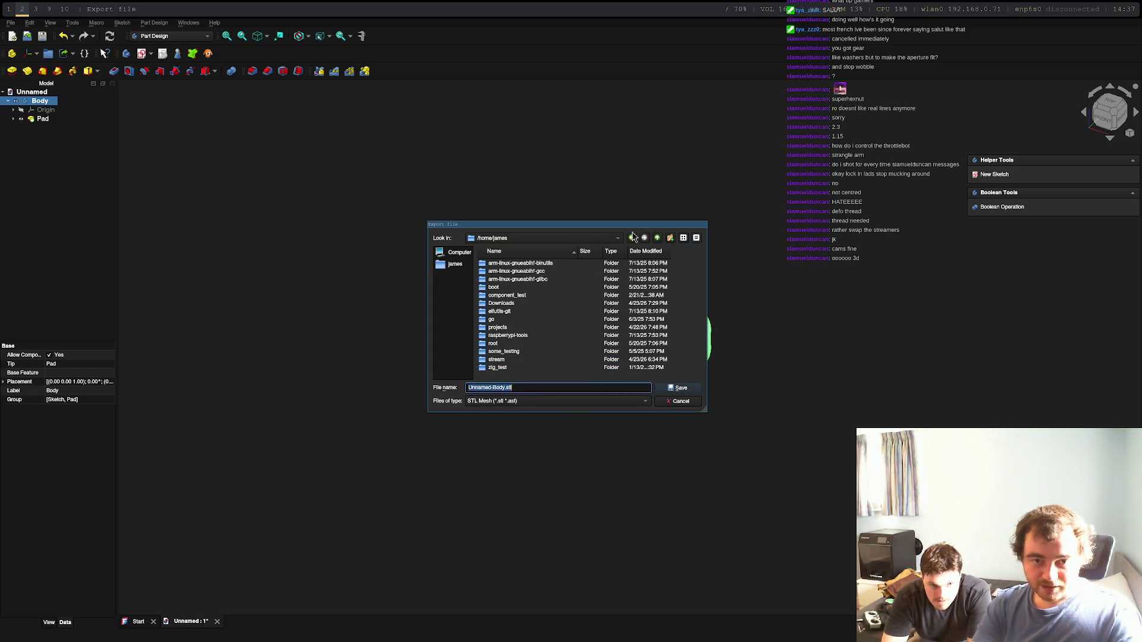
left_click(669, 238)
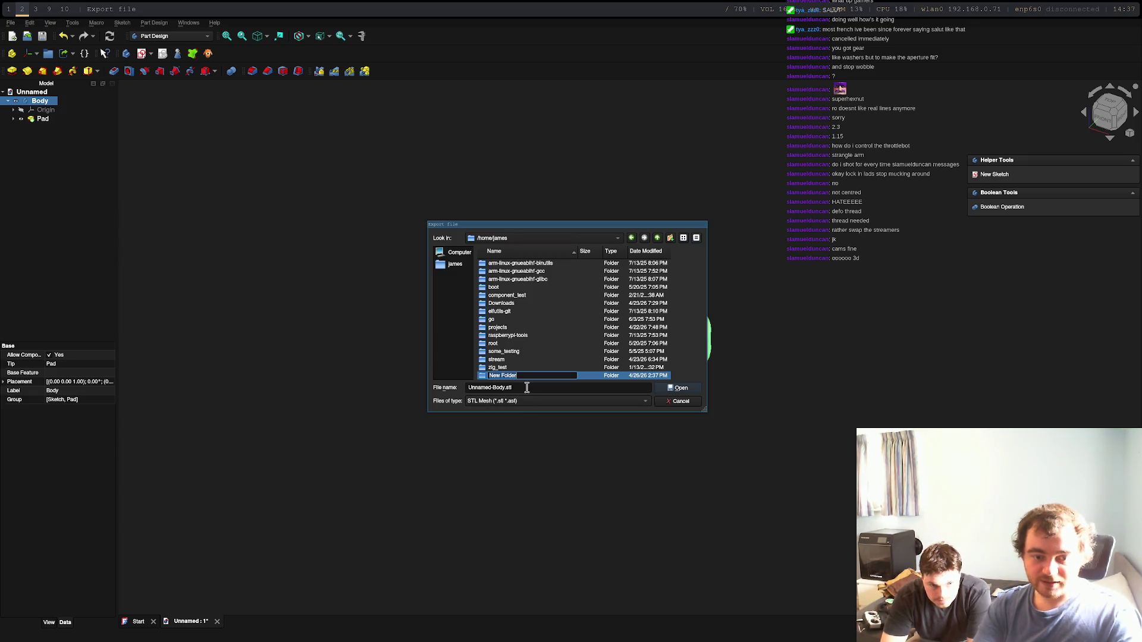
type("rc-car")
key("Return")
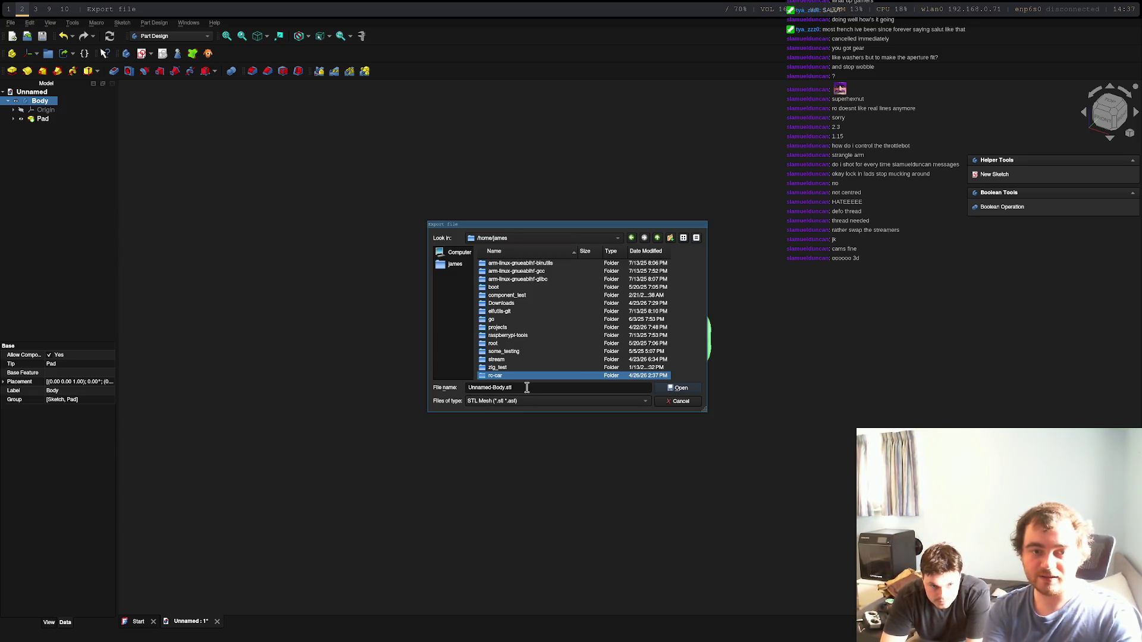
double_click(557, 377)
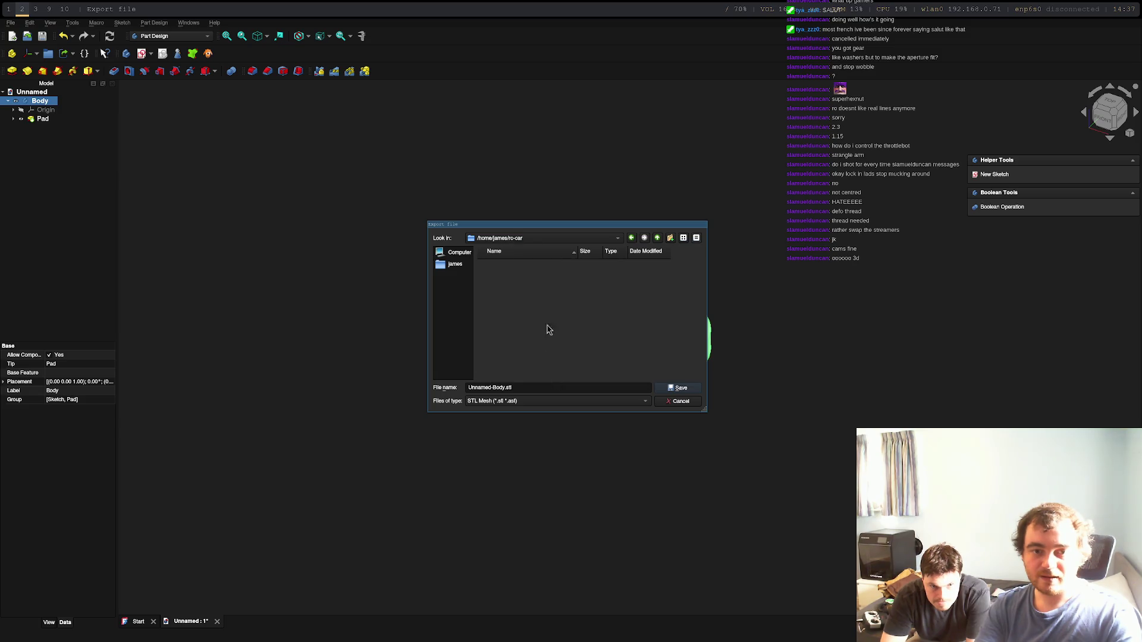
Step: Save the export as motor-gear-bracket and dismiss the missing-extension error
triple_click(485, 388)
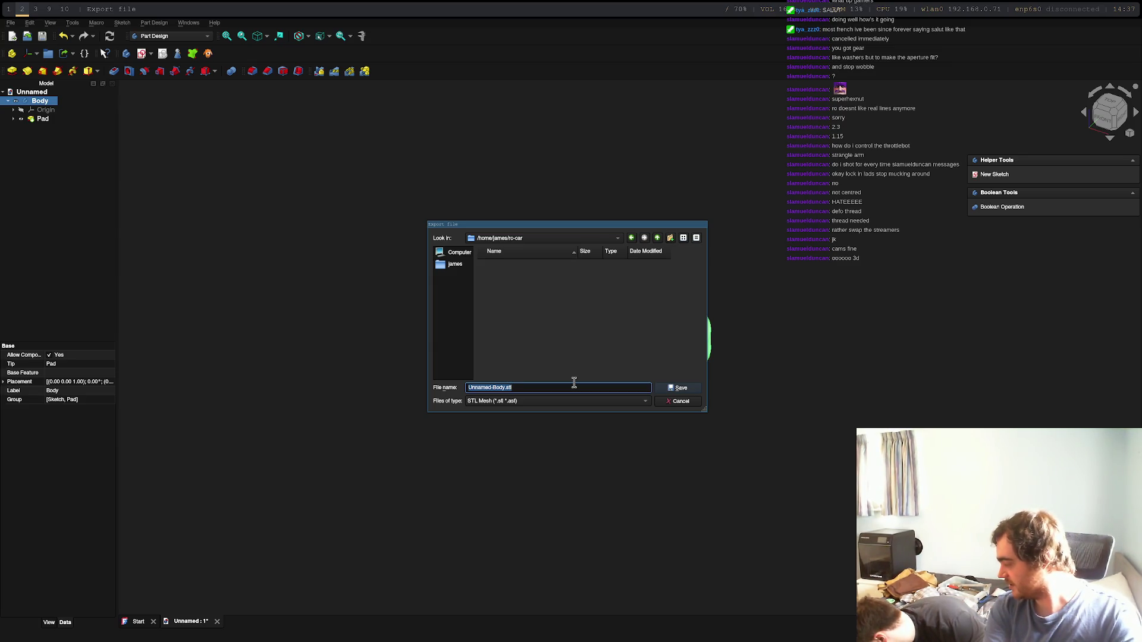
type("mo")
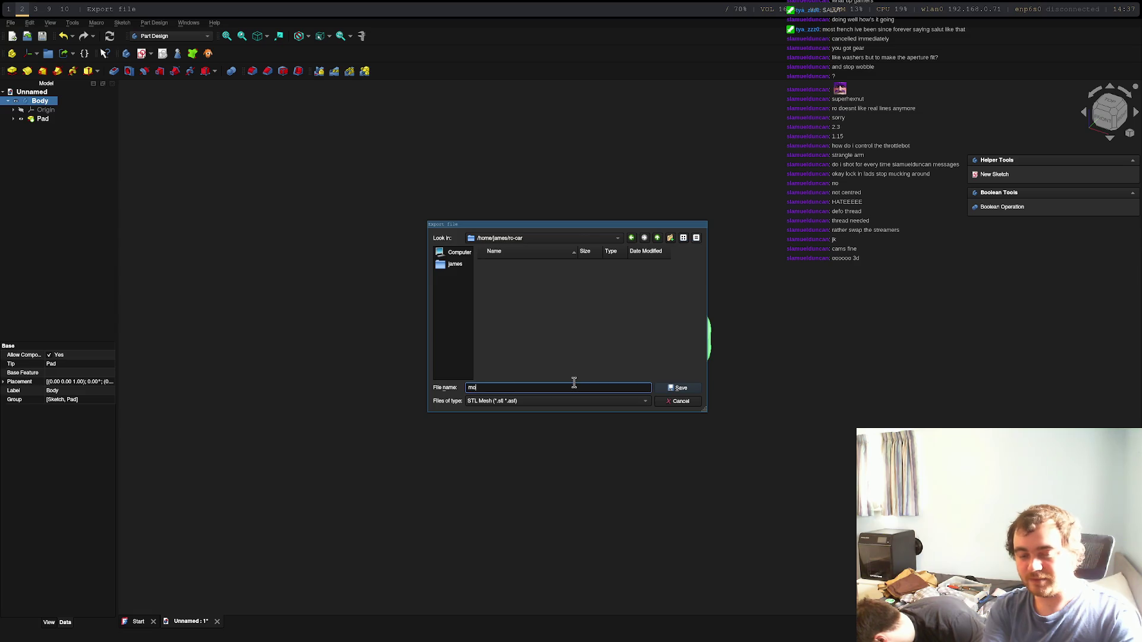
type("tor-gear-")
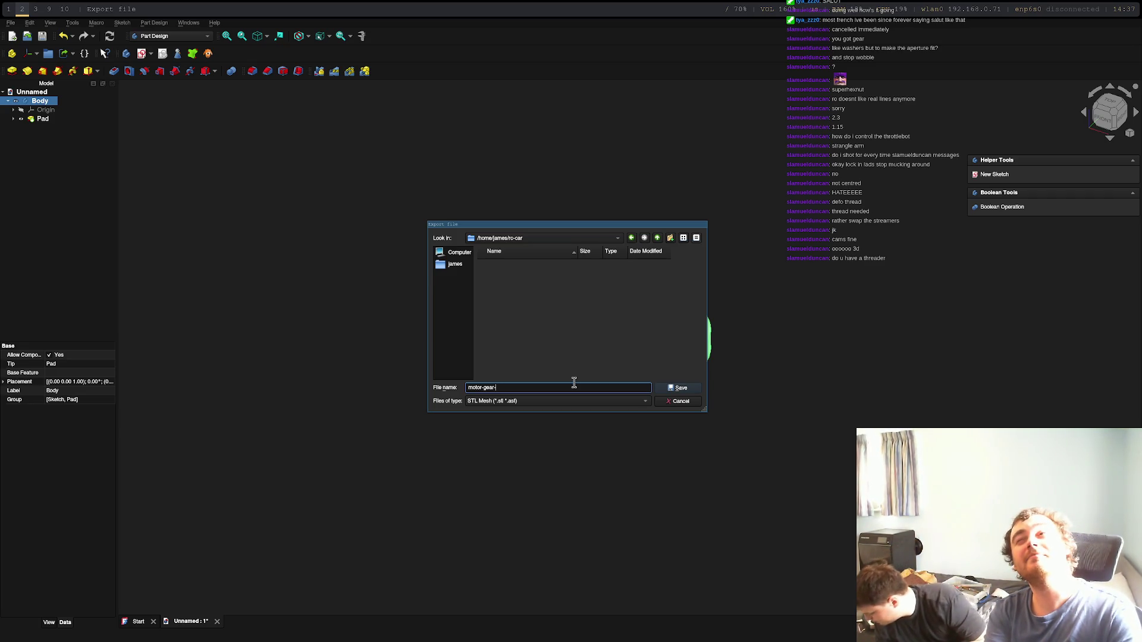
type("bracket")
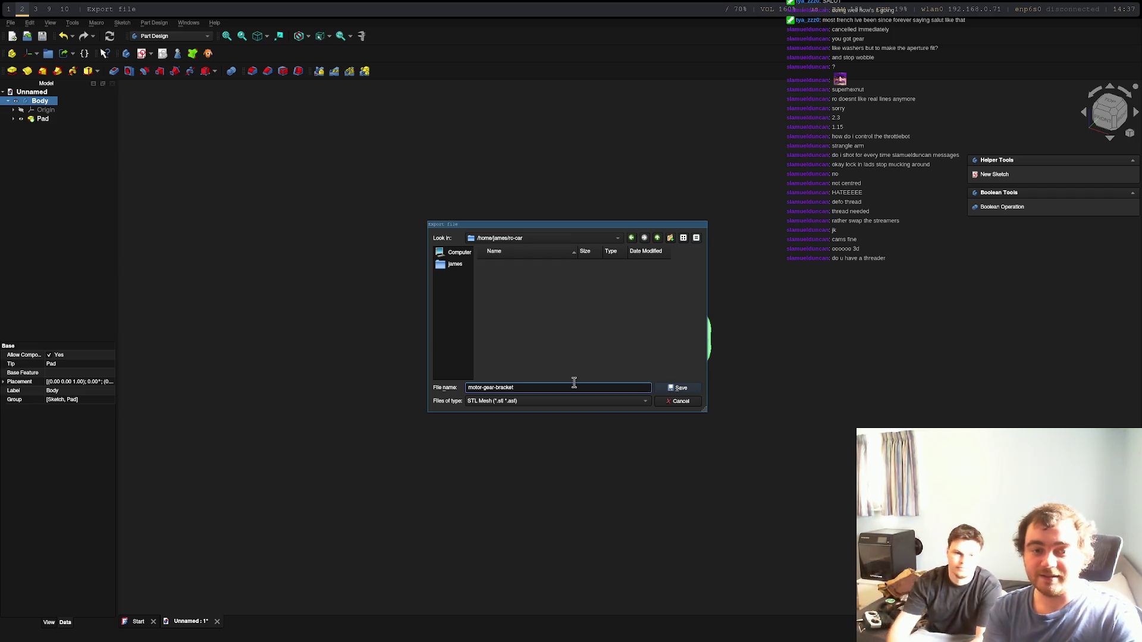
key("Return")
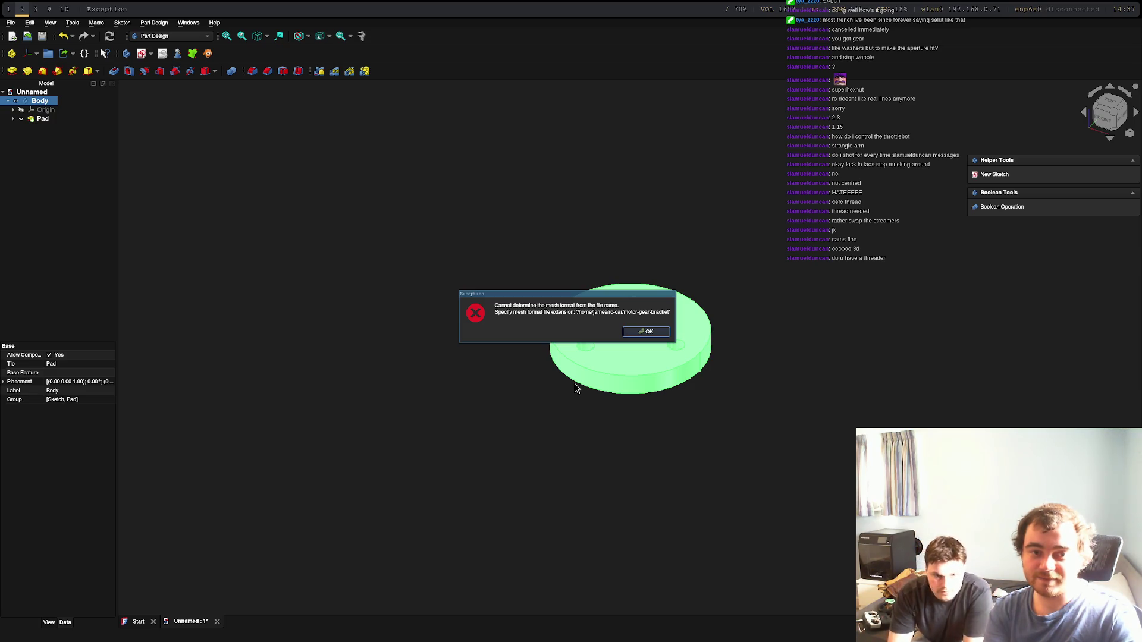
key("Return")
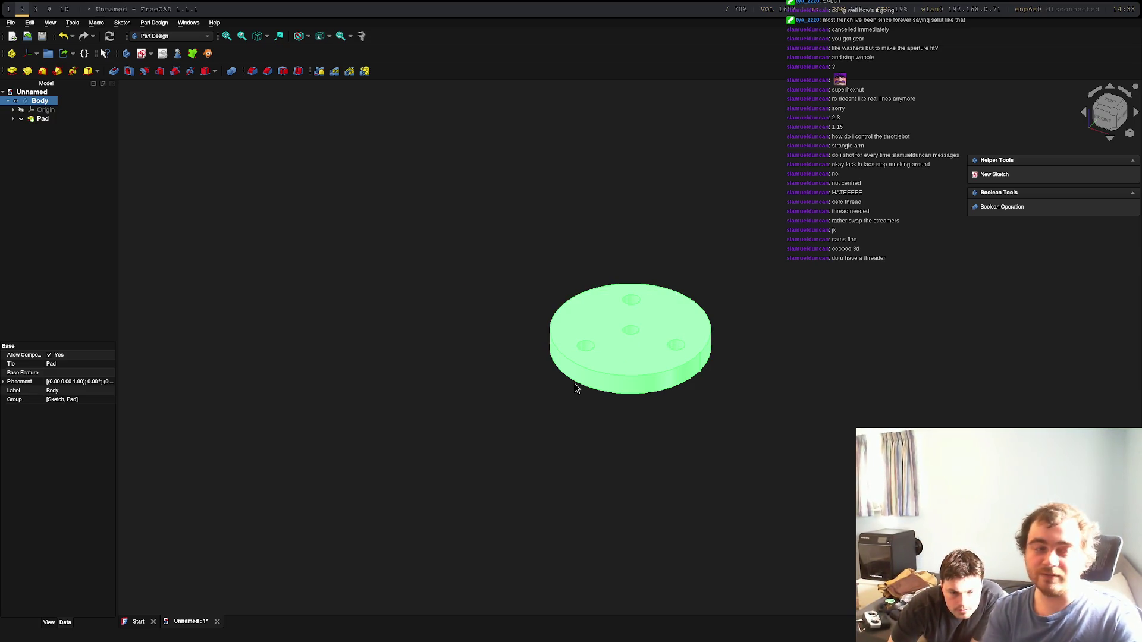
Step: Export the disc again as motor-gear-bracket STL, then bring up the app launcher
left_click(10, 23)
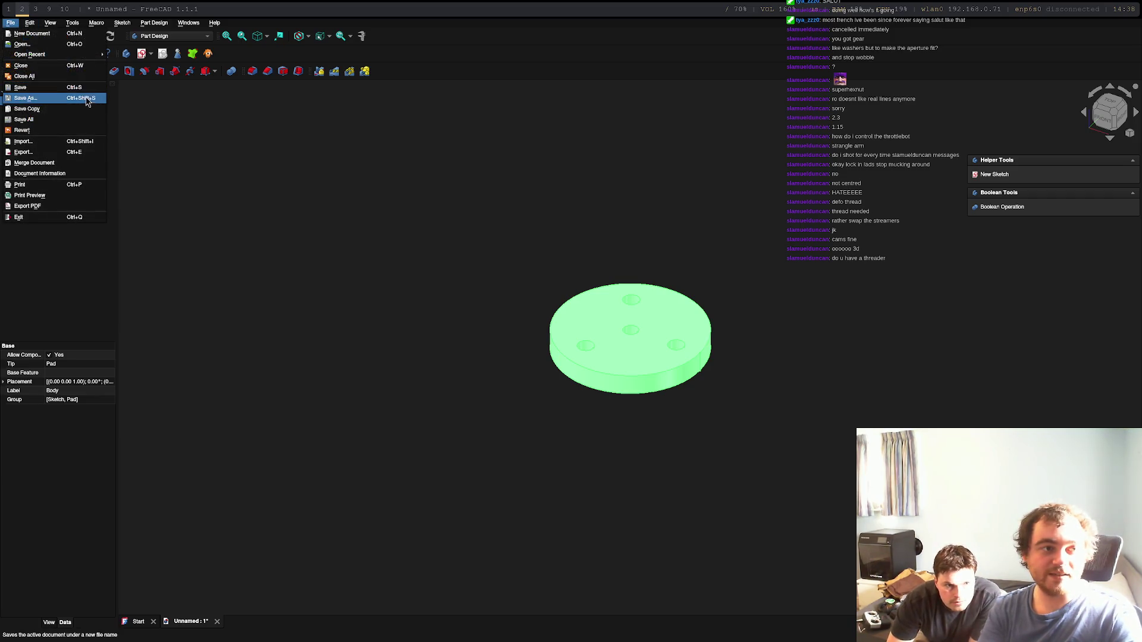
left_click(46, 155)
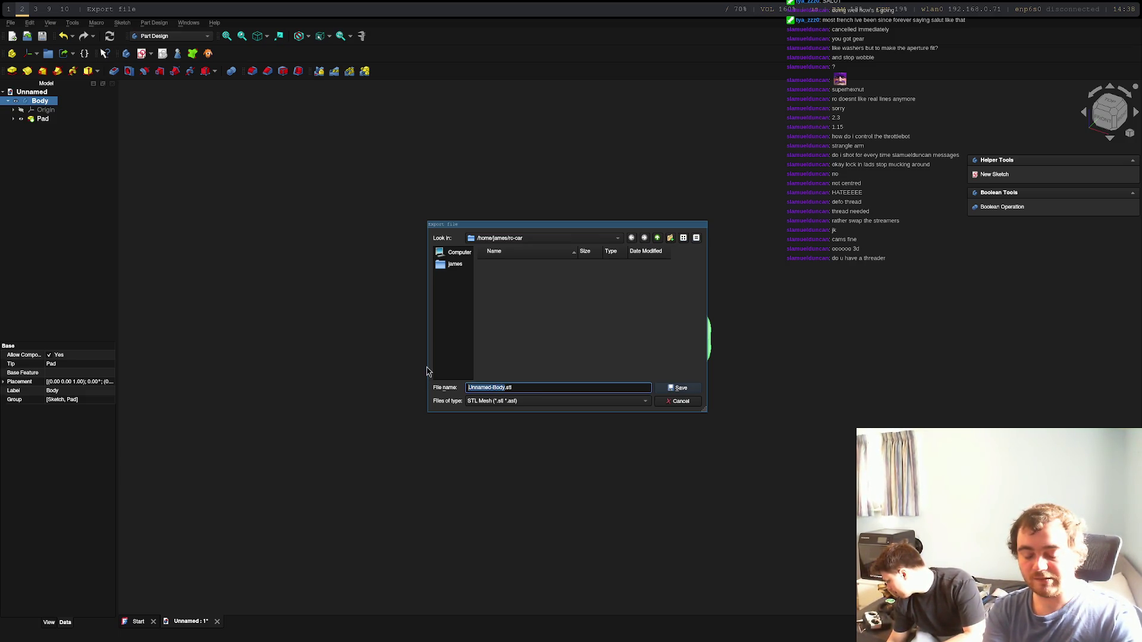
type("motor-")
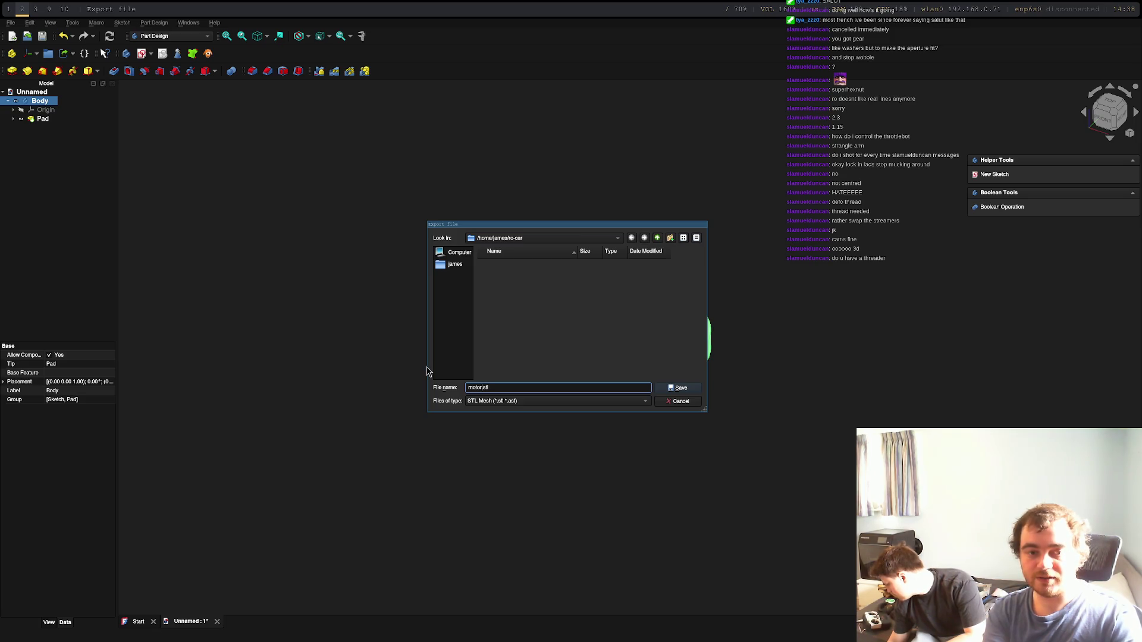
type("gear-bracket")
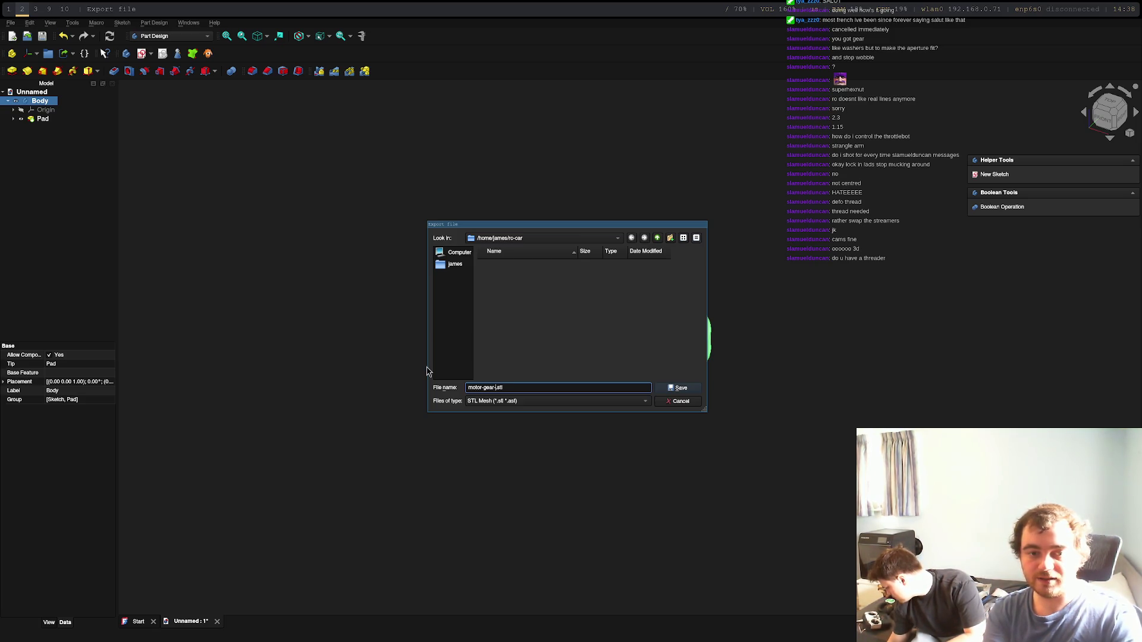
key("Return")
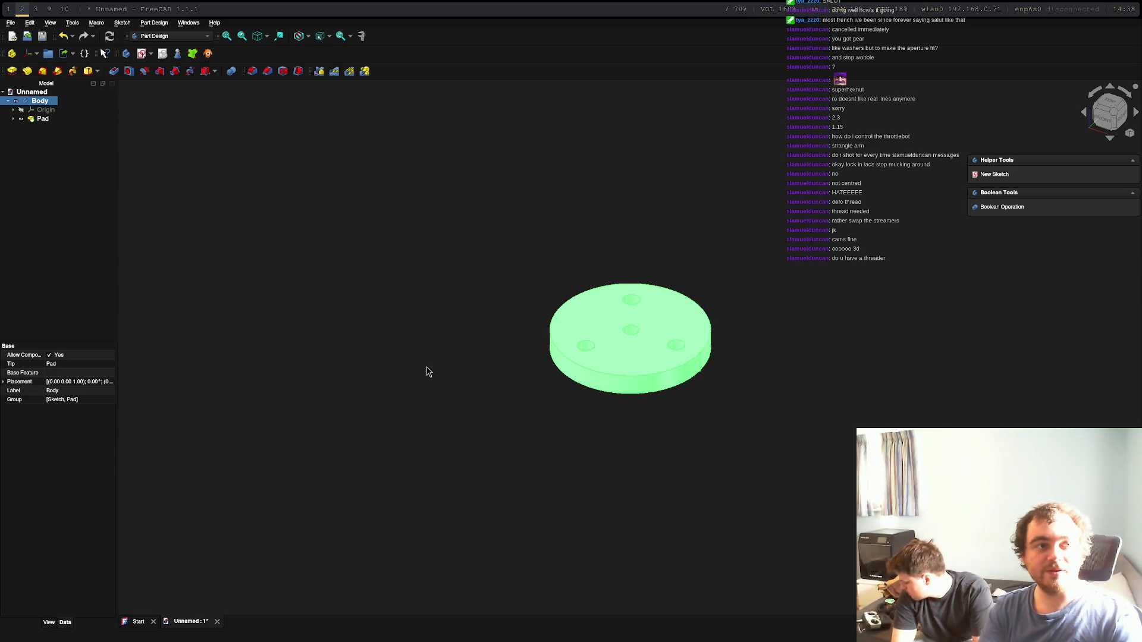
key("super+4")
key("super+d")
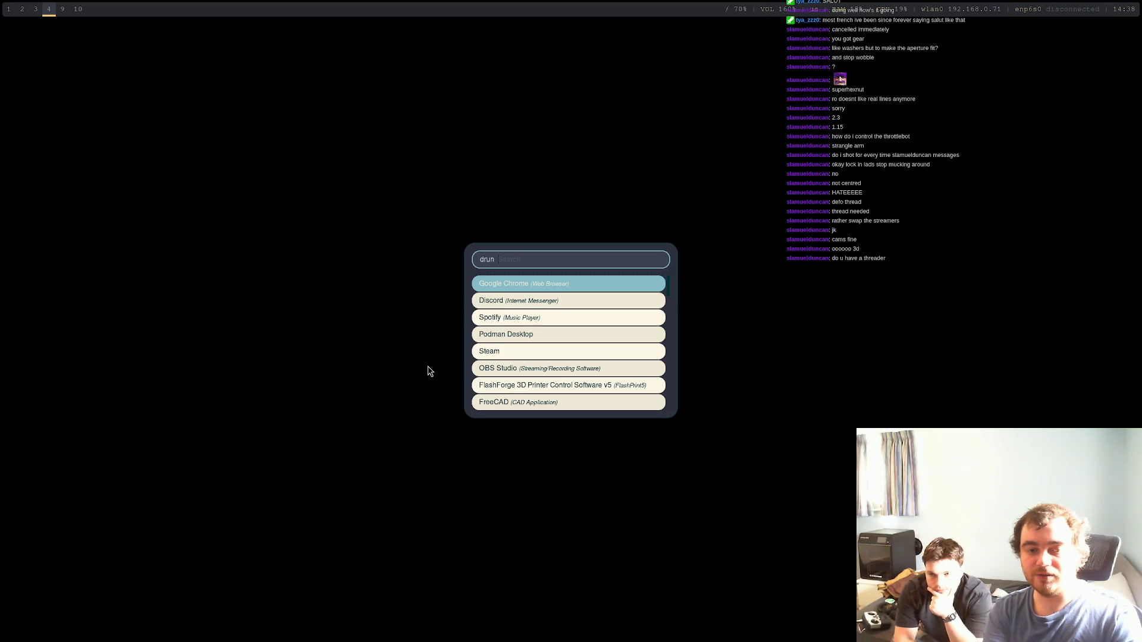
Step: Launch FlashForge 3D Printer Control Software v5 from rofi
key("Down")
key("Down")
key("Down")
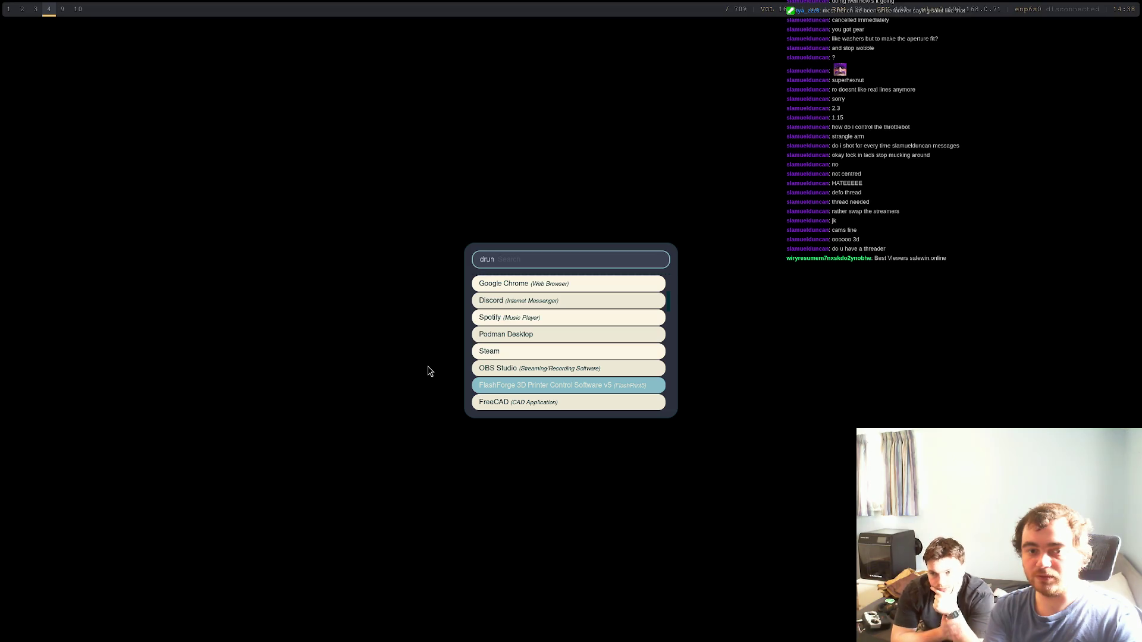
key("Return")
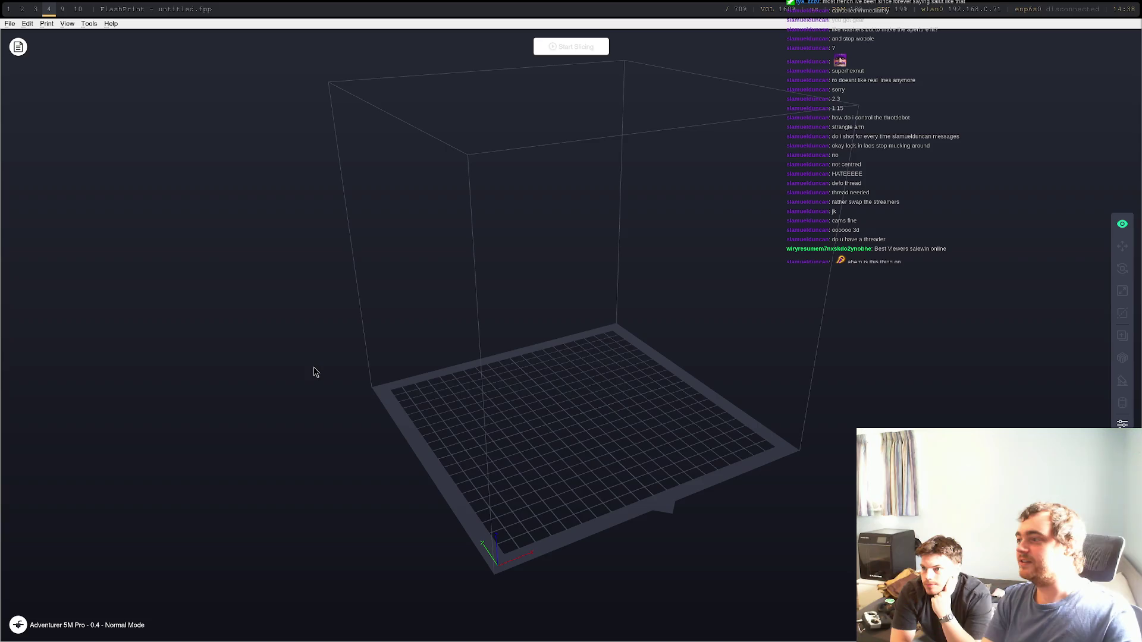
Step: Load motor-gear-bracket.stl from /home/james/rc-car onto the FlashPrint build plate
key("super+0")
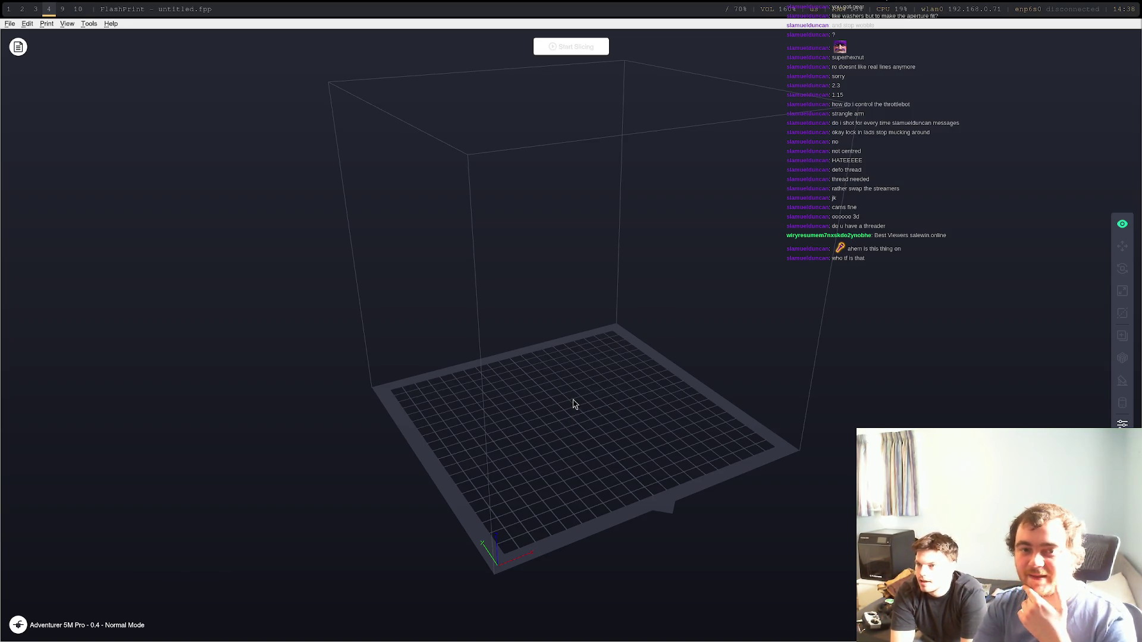
left_click(9, 24)
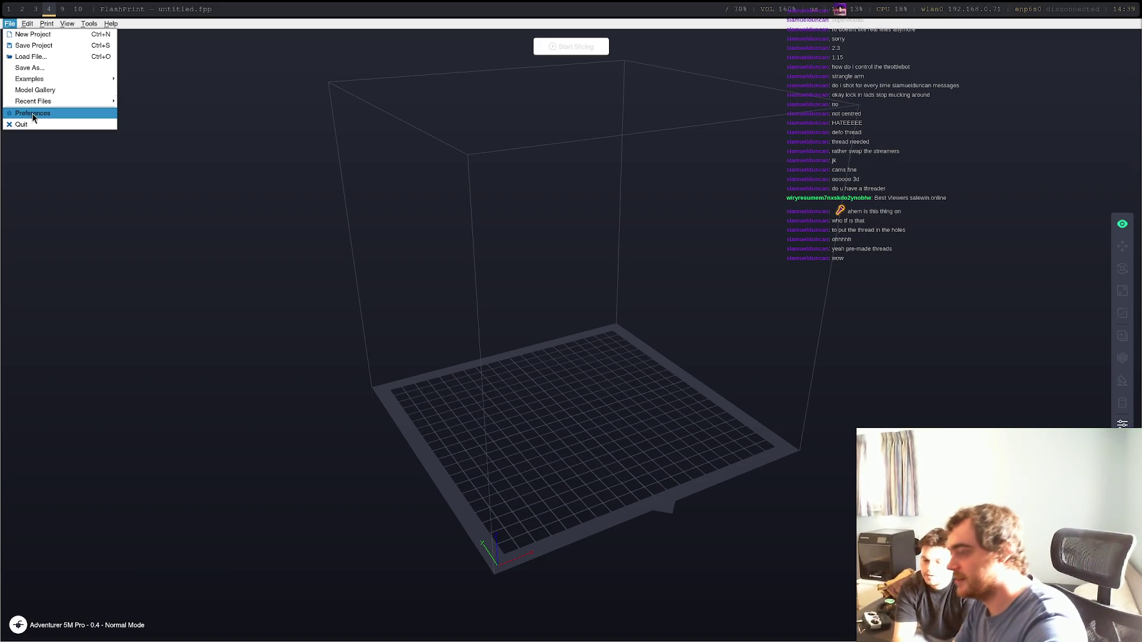
mouse_move(16, 79)
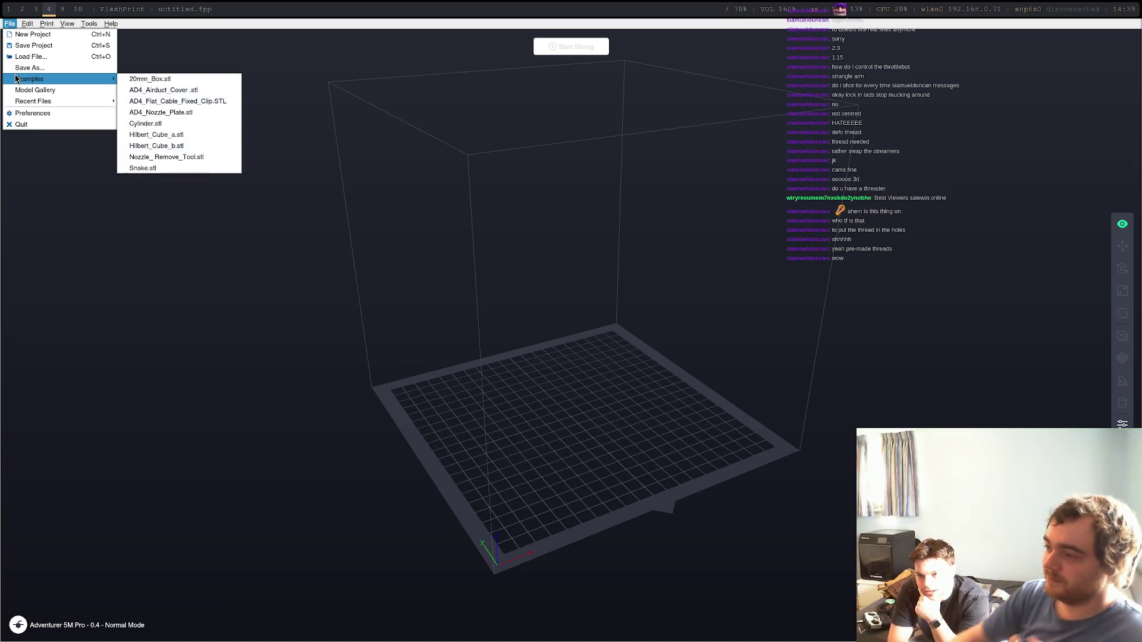
mouse_move(46, 21)
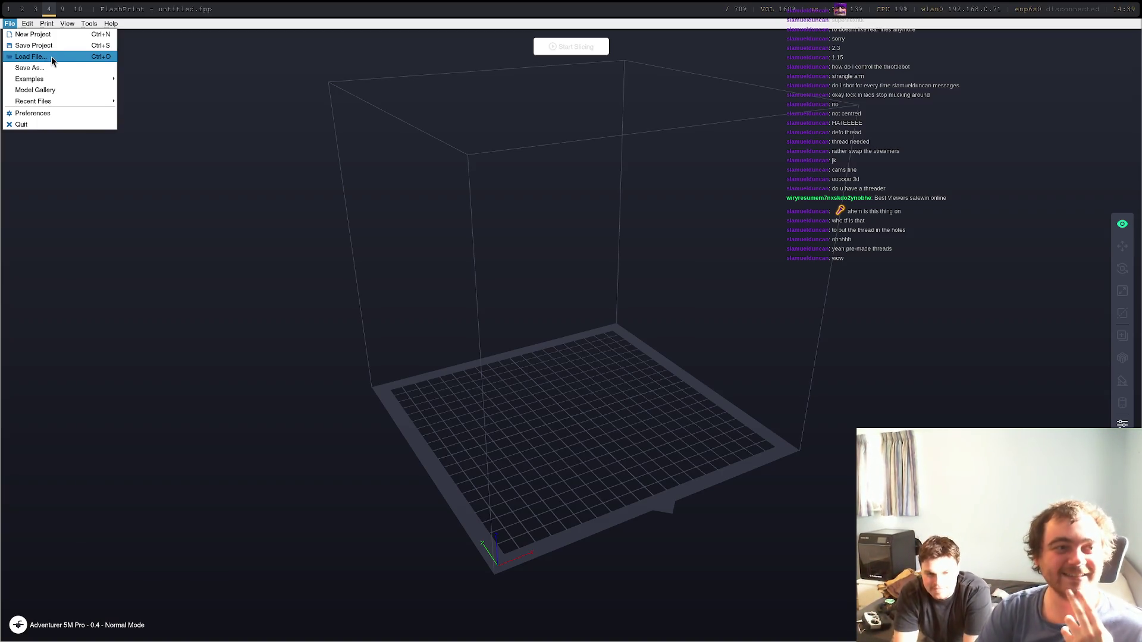
left_click(51, 56)
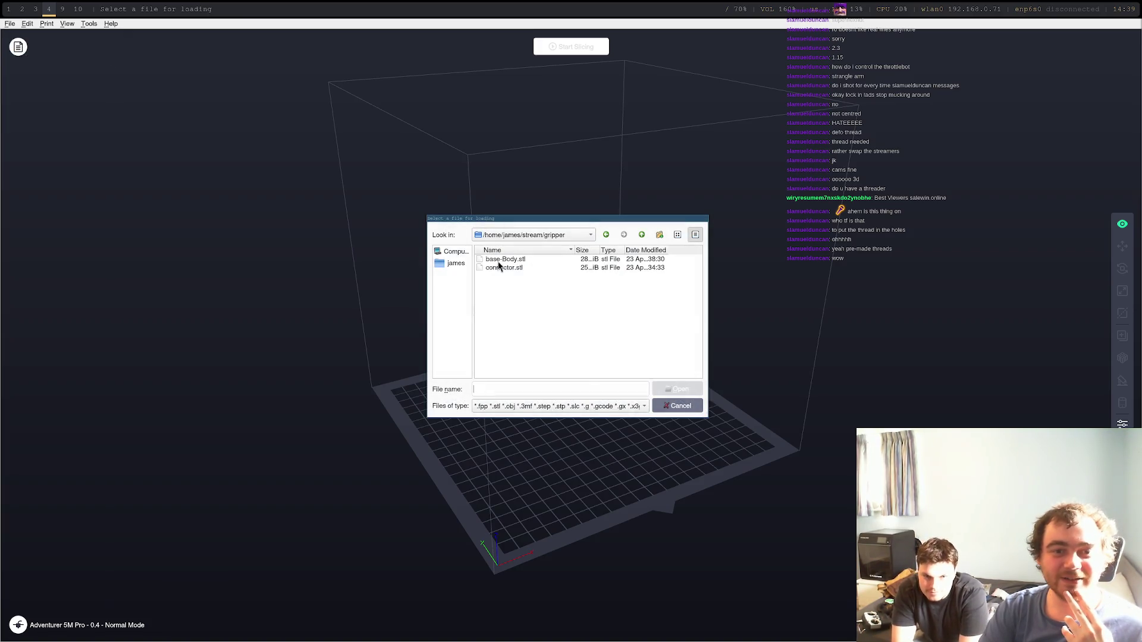
left_click(576, 236)
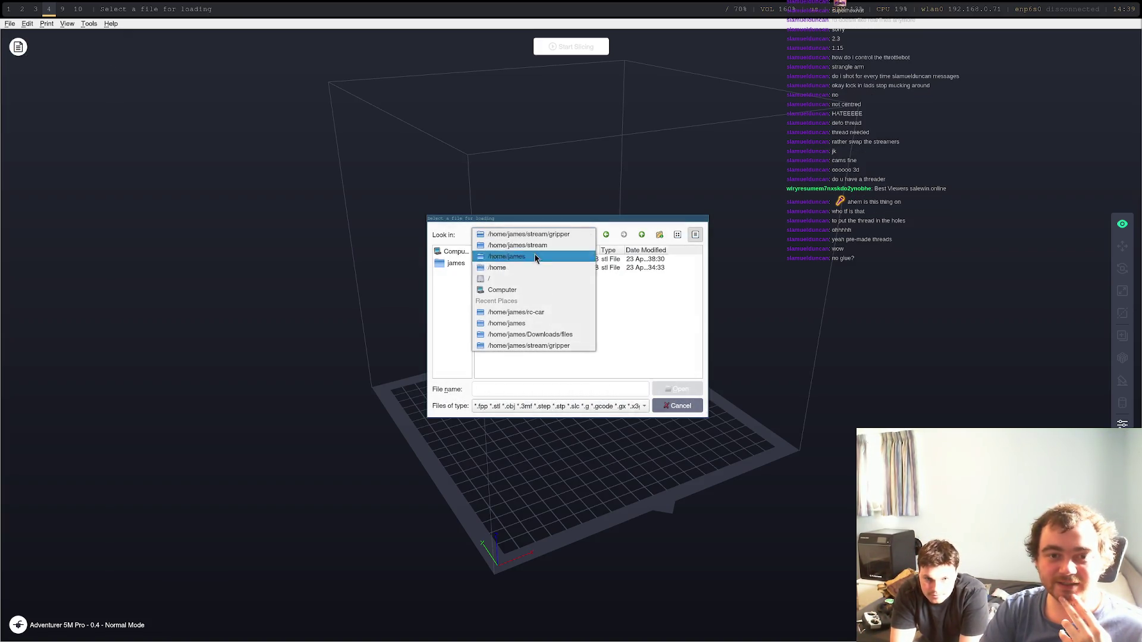
left_click(525, 256)
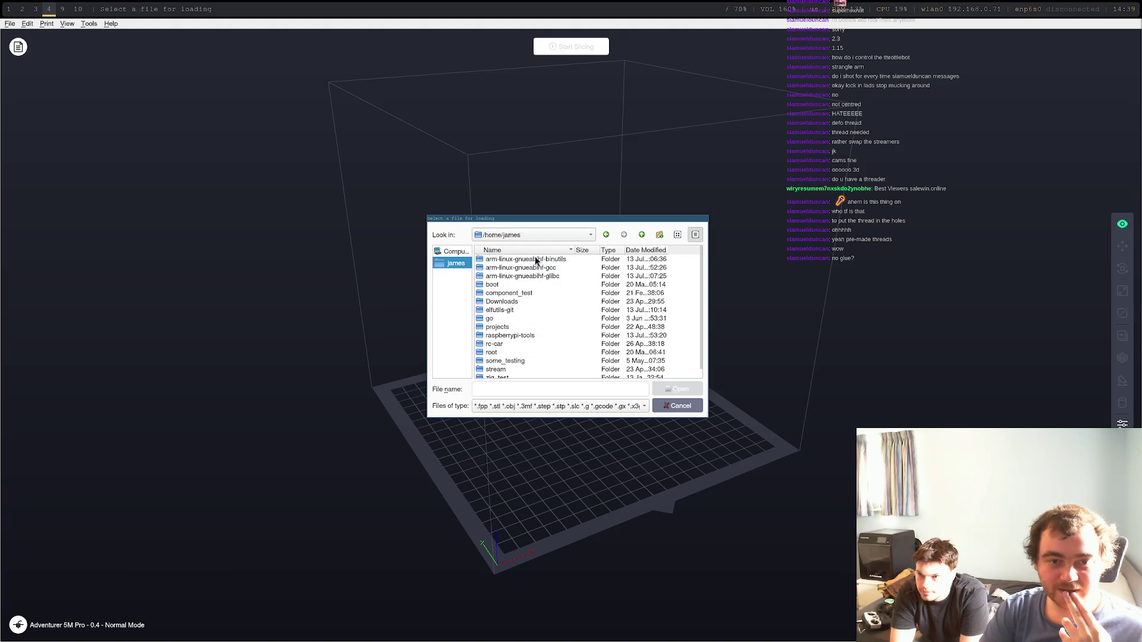
double_click(513, 334)
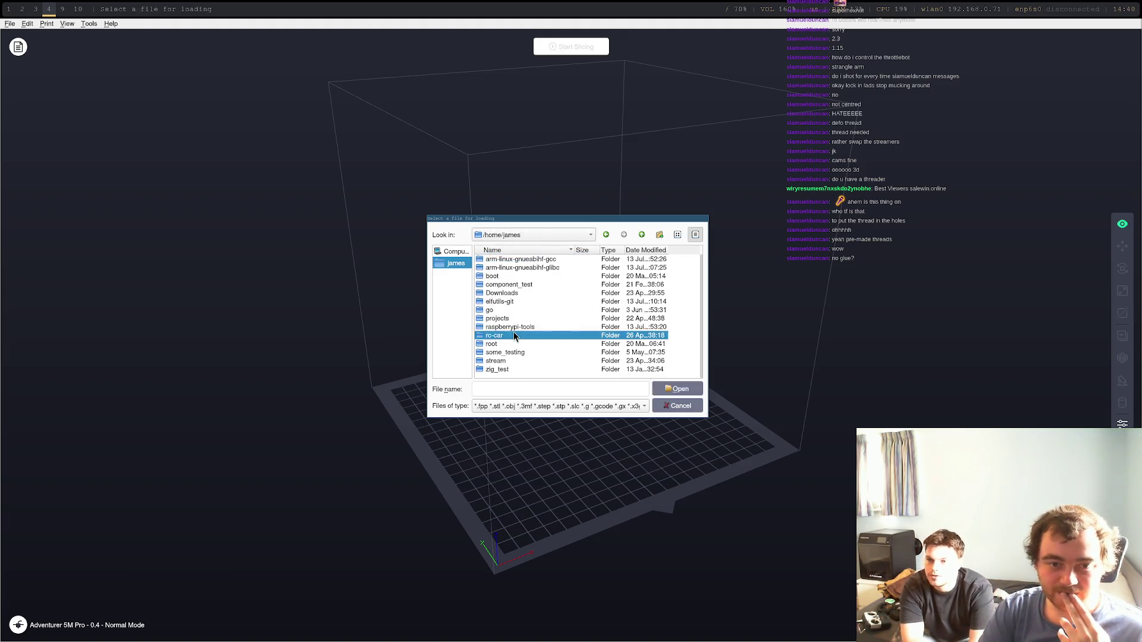
double_click(531, 262)
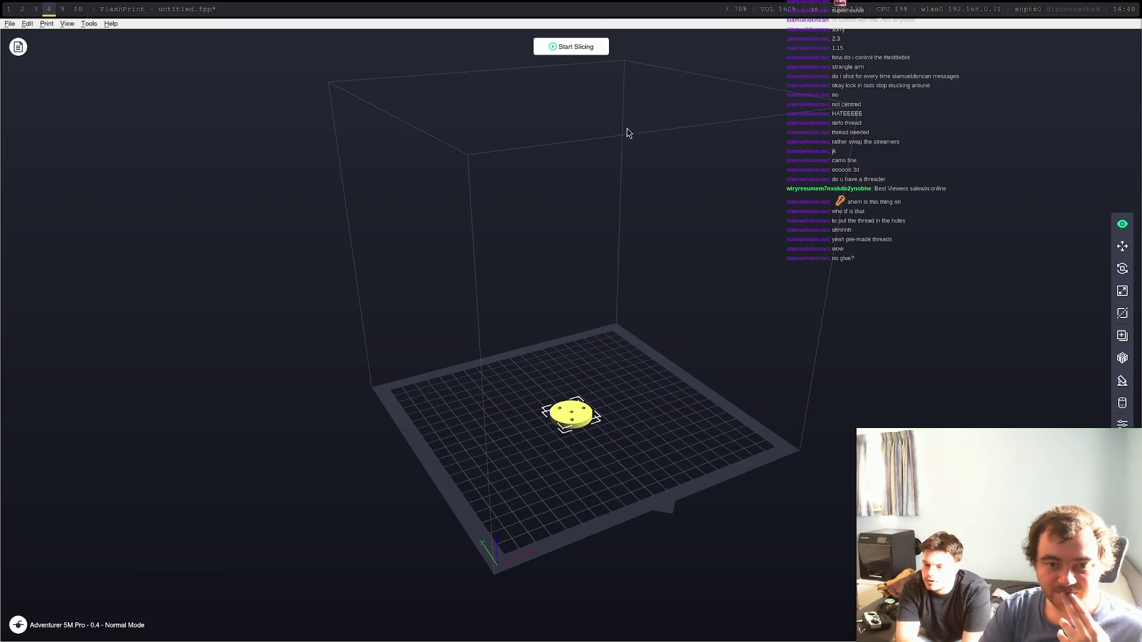
left_click(585, 46)
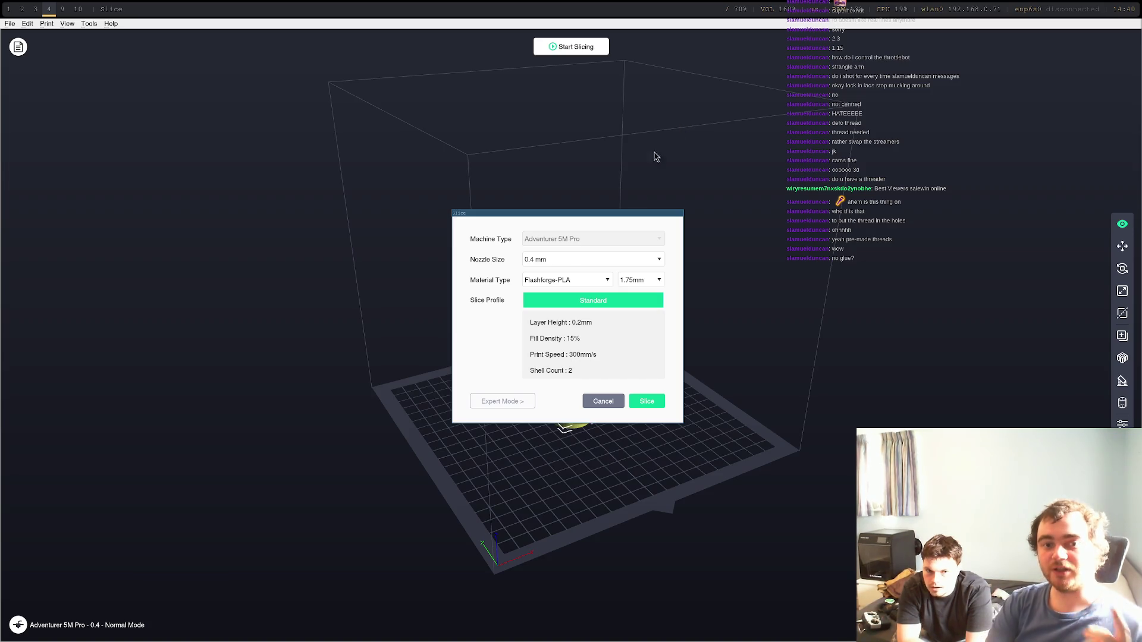
Step: Slice the disc with Flashforge-PLA and the Standard profile, and preview the toolpaths
left_click(583, 280)
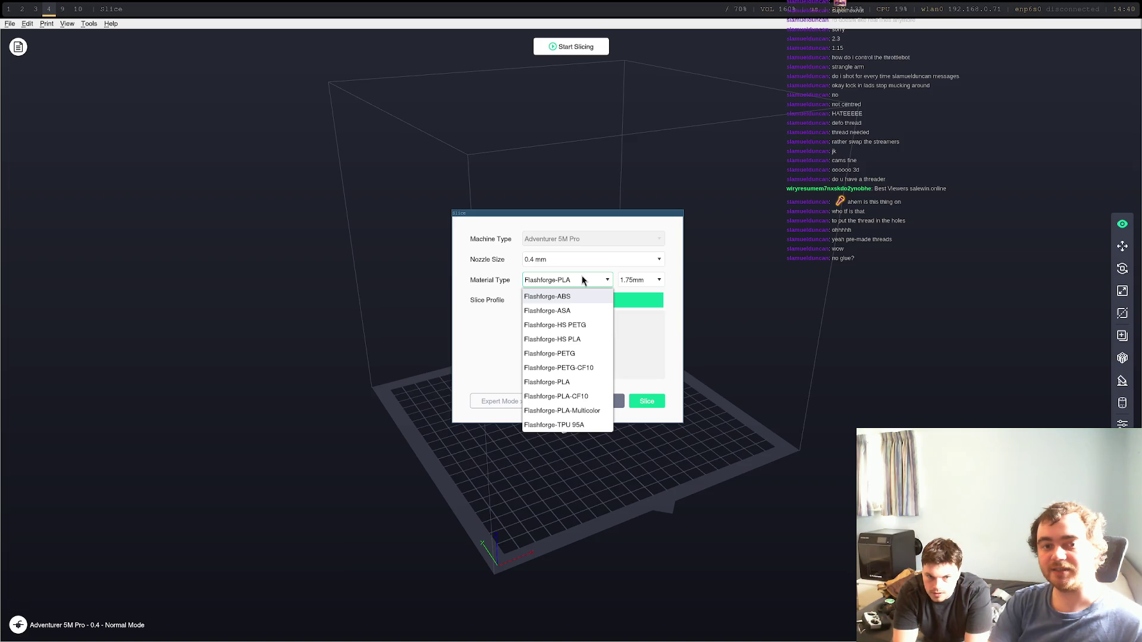
left_click(582, 280)
left_click(652, 402)
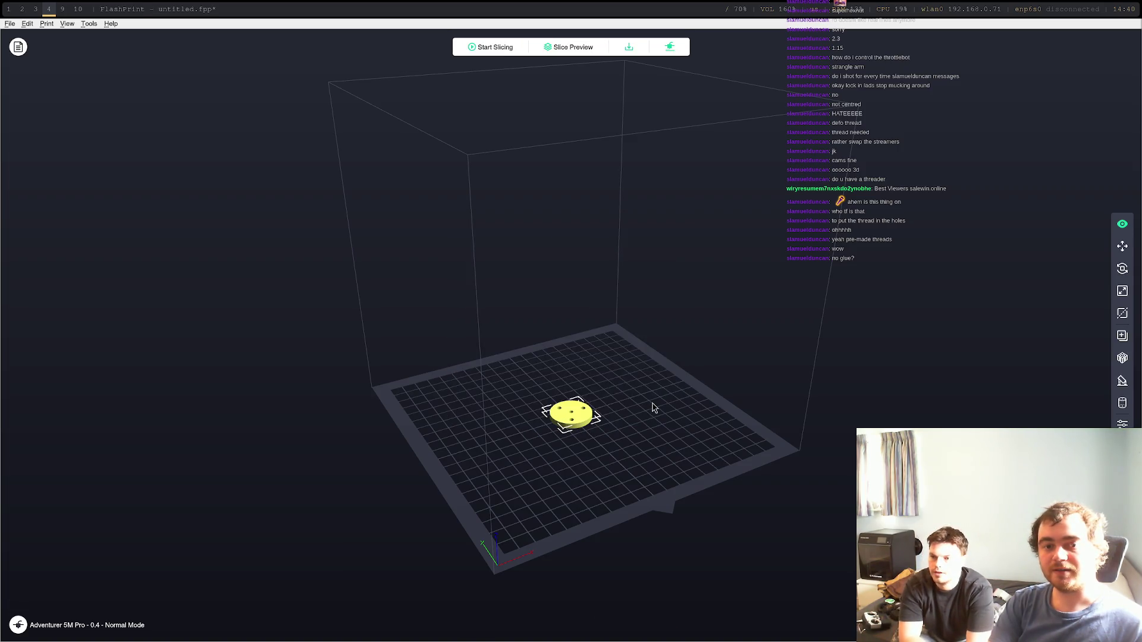
left_click(565, 47)
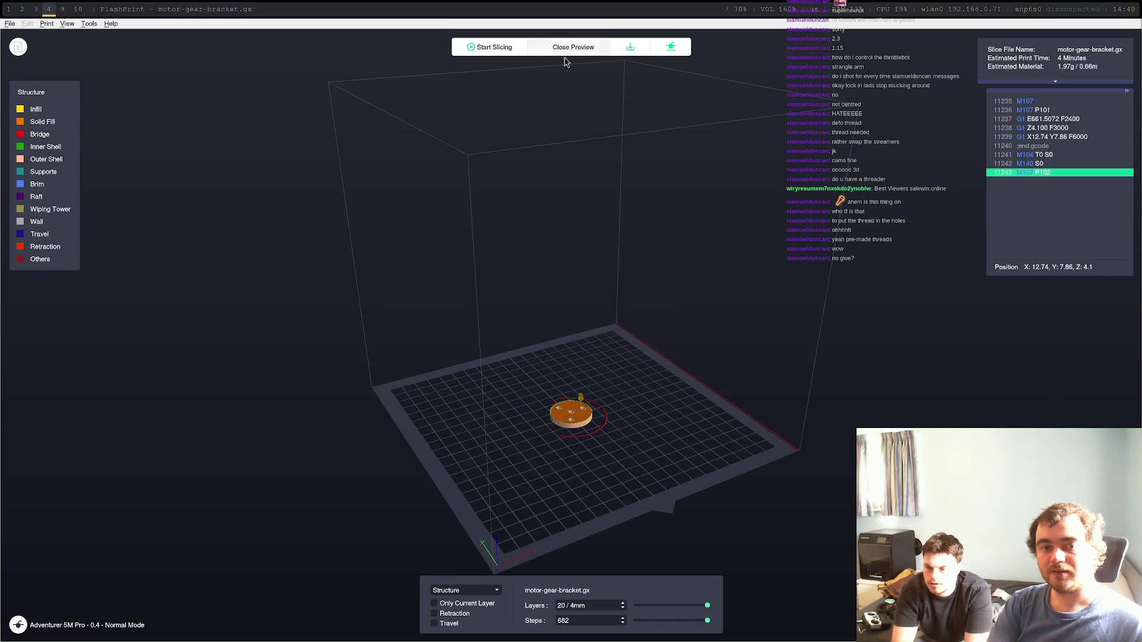
mouse_move(633, 455)
left_mouse_down()
mouse_move(639, 423)
mouse_move(574, 476)
left_mouse_up()
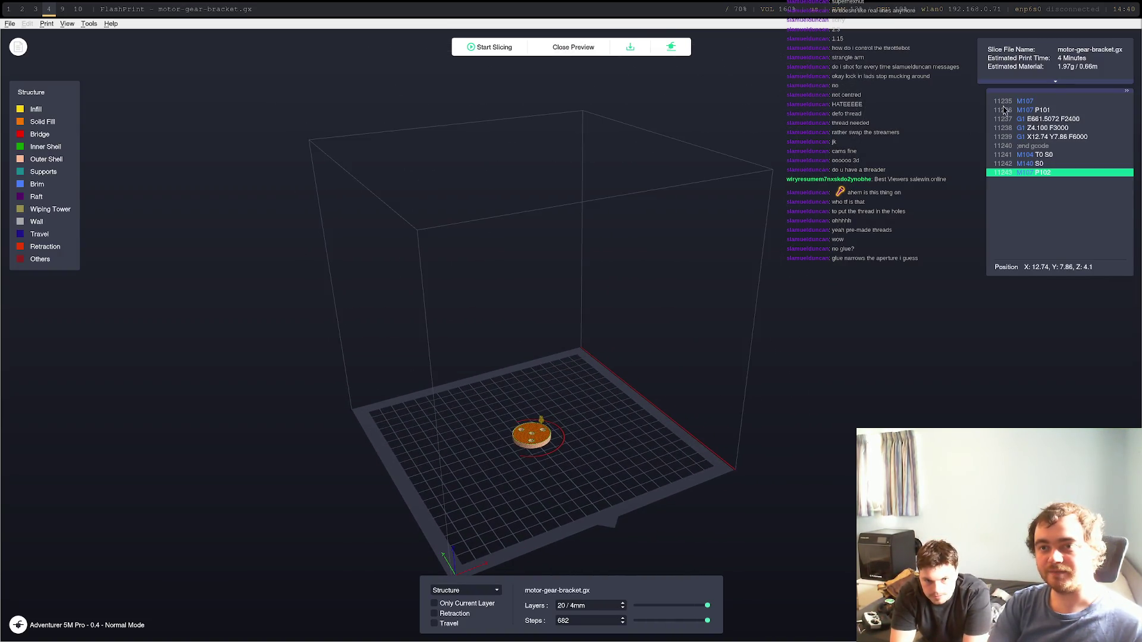
left_click(669, 48)
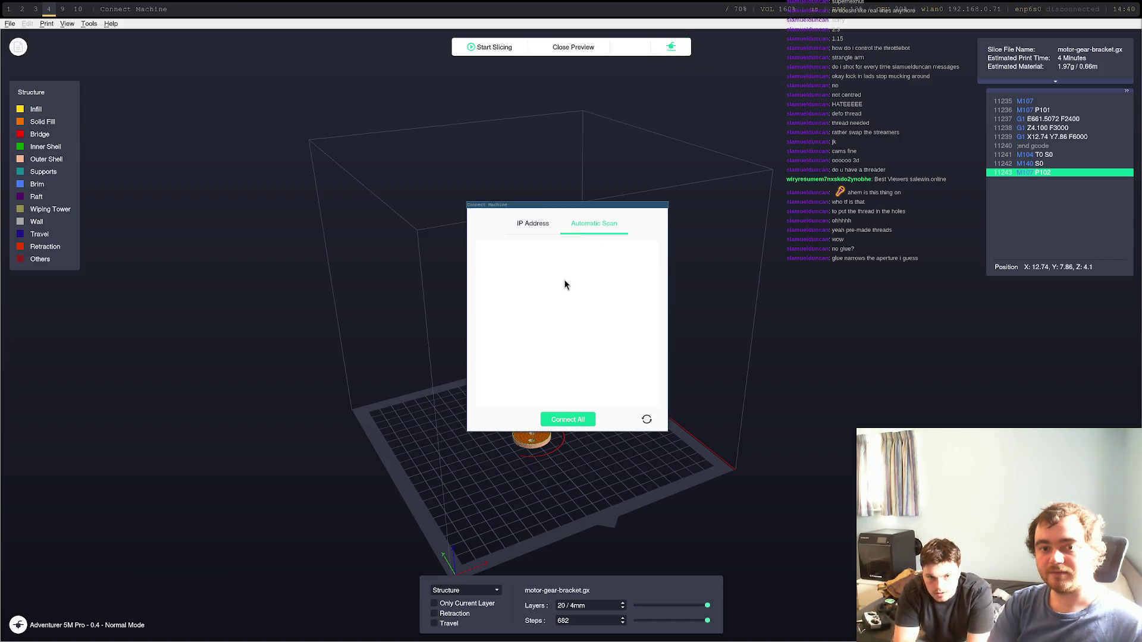
Step: Rescan until the printer at 192.168.0.76 appears, try connecting, and dismiss the 'Connect failed!' error
left_click(536, 227)
left_click(568, 224)
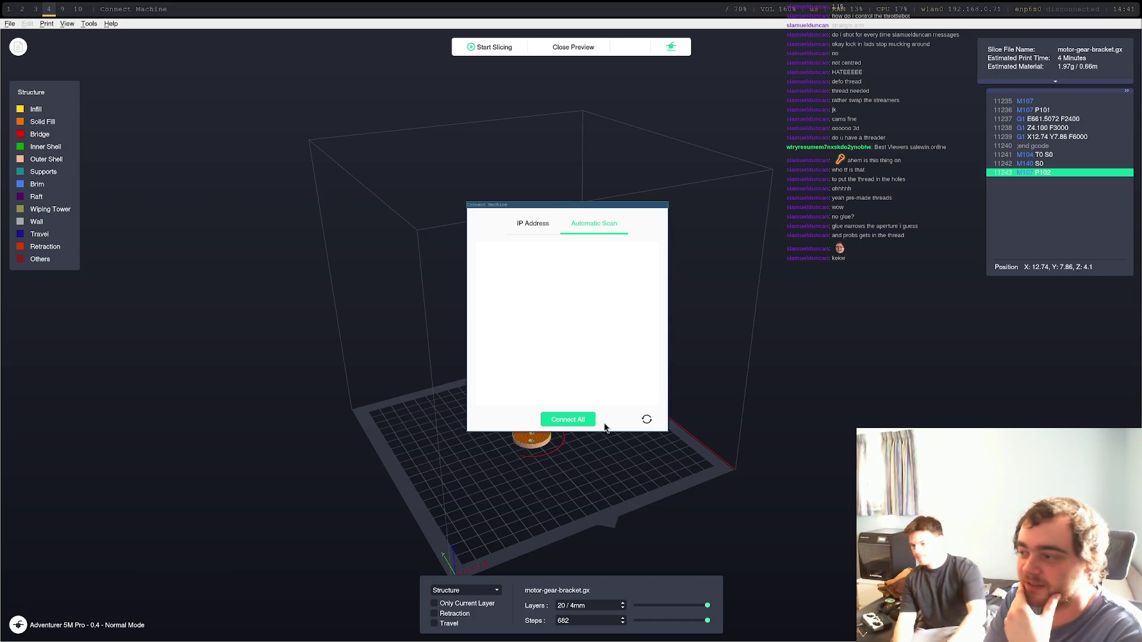
left_click(647, 421)
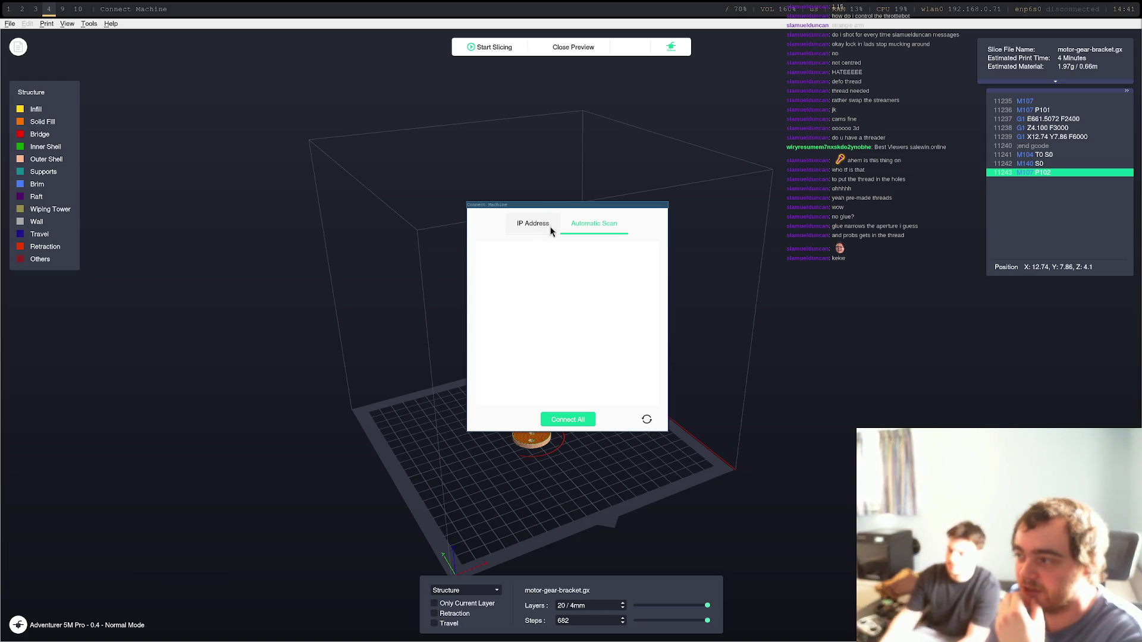
left_click(642, 423)
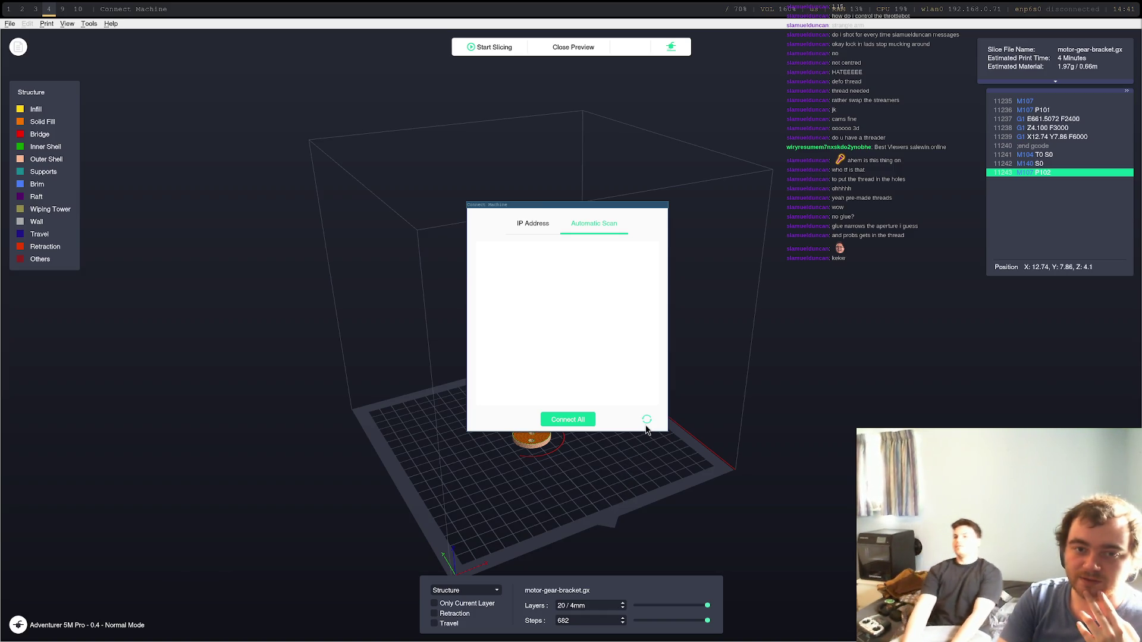
left_click(539, 223)
left_click(576, 223)
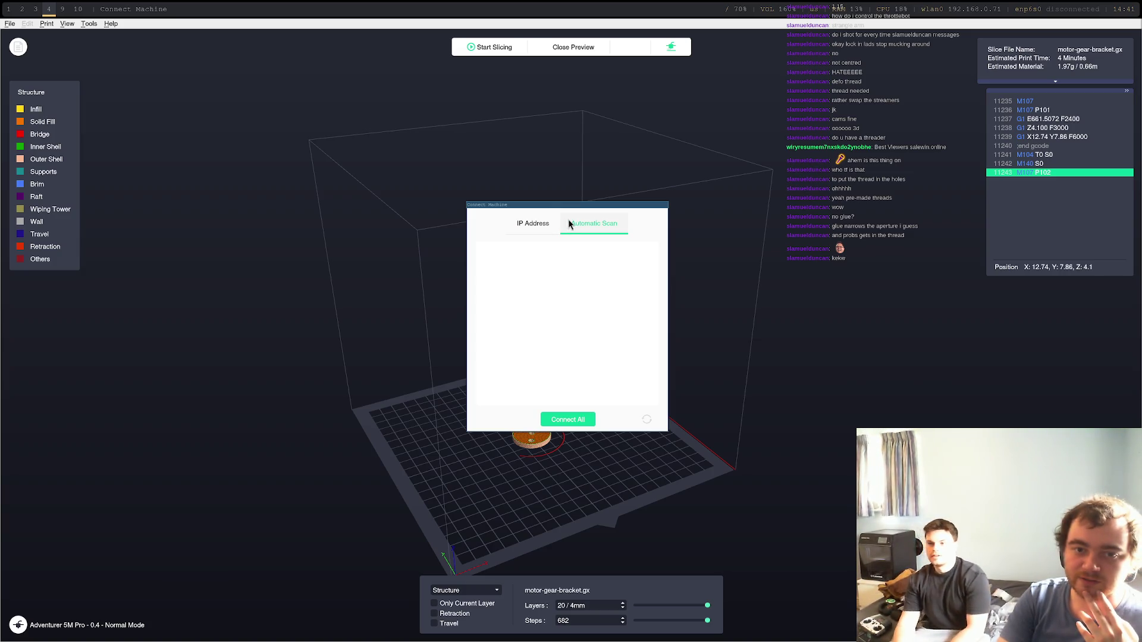
left_click(646, 419)
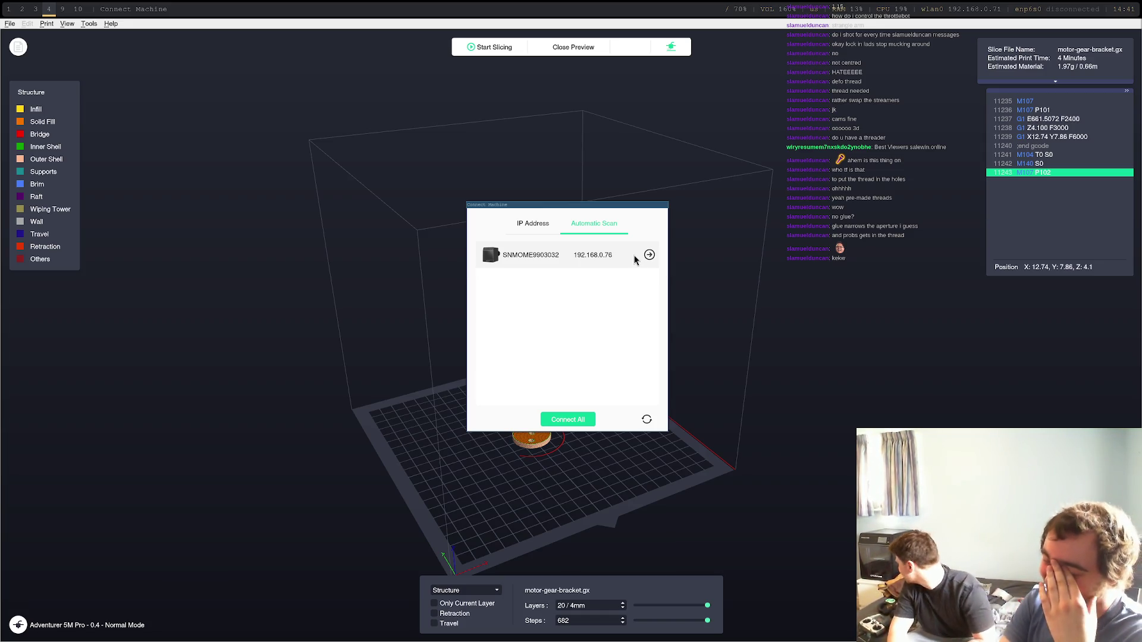
left_click(645, 258)
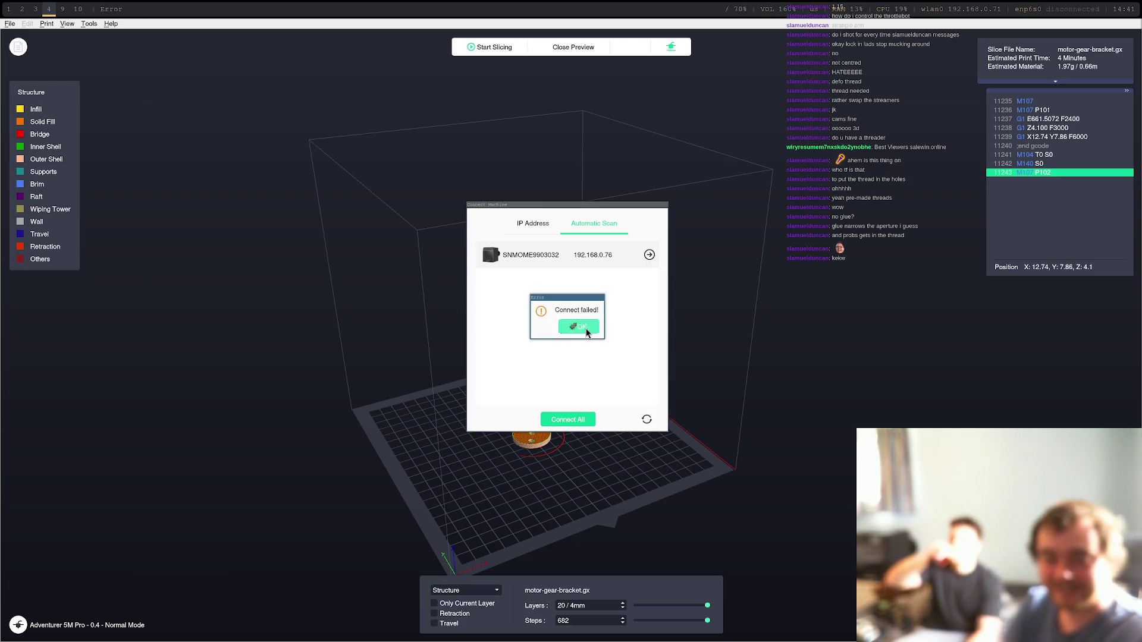
left_click(581, 326)
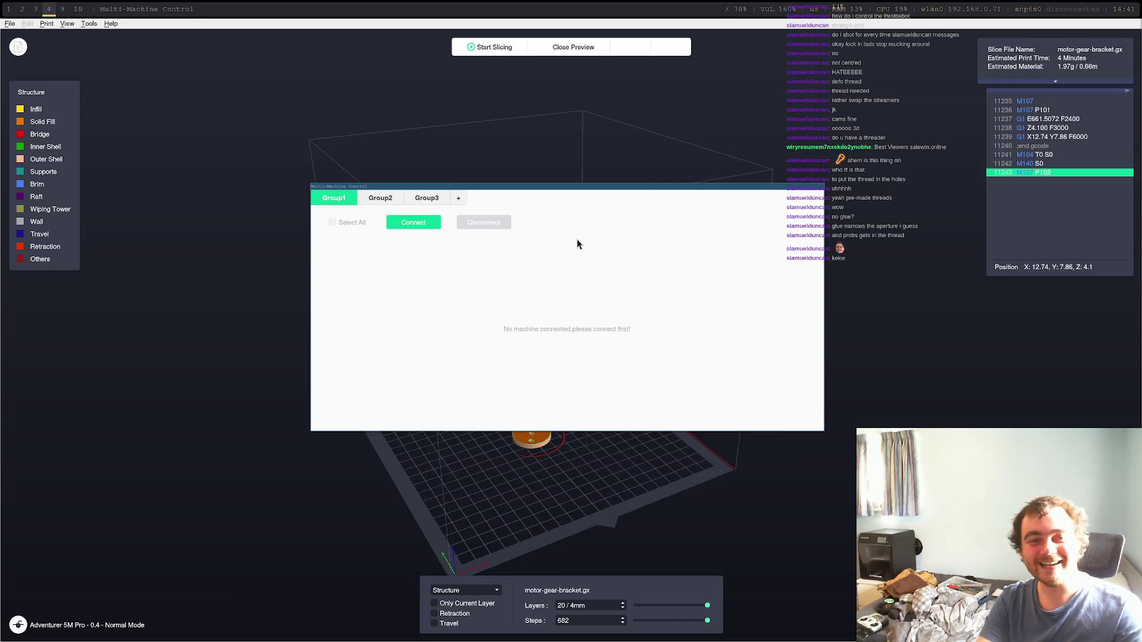
Step: Connect to the printer at 192.168.0.76, retrying past the occupied warning, and send the sliced motor-gear-bracket file
key("Escape")
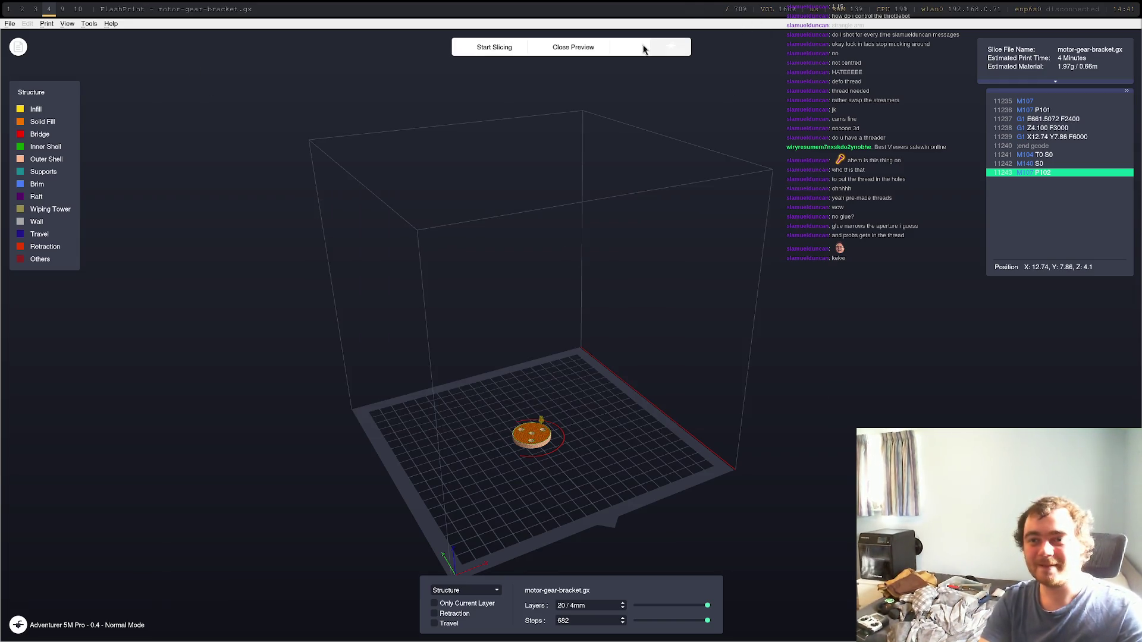
left_click(681, 51)
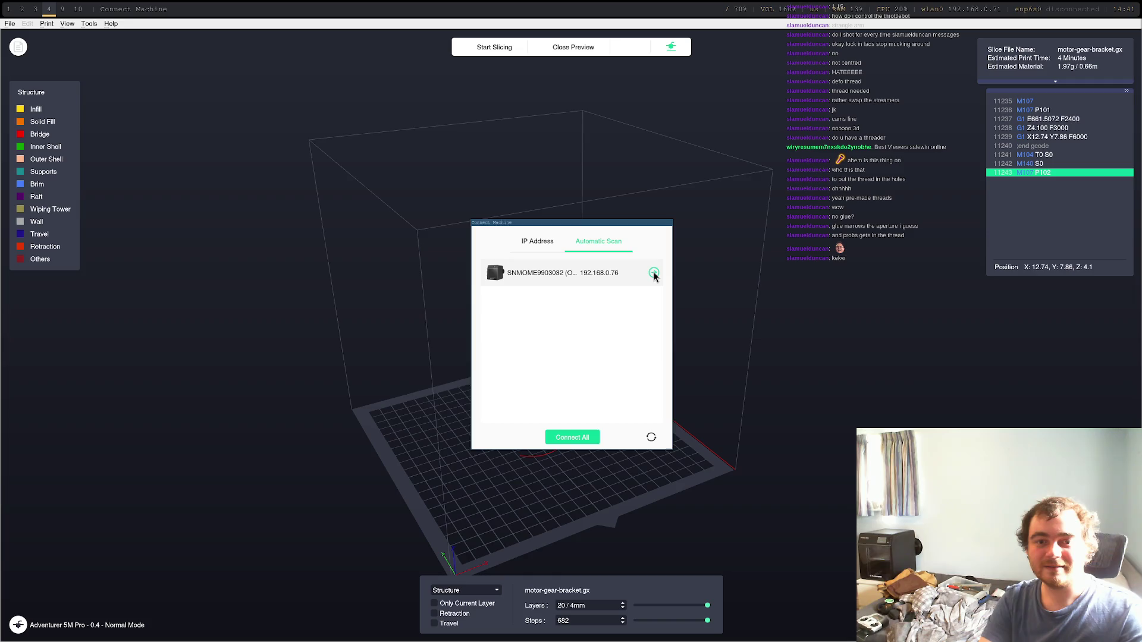
left_click(654, 273)
left_click(623, 343)
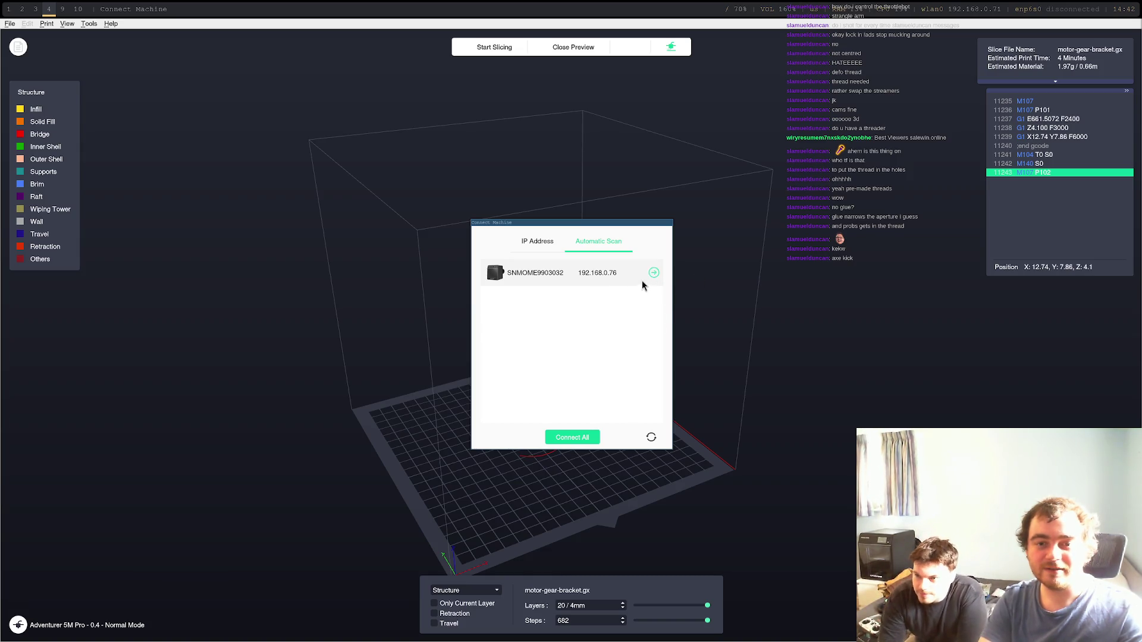
left_click(653, 273)
left_click(596, 344)
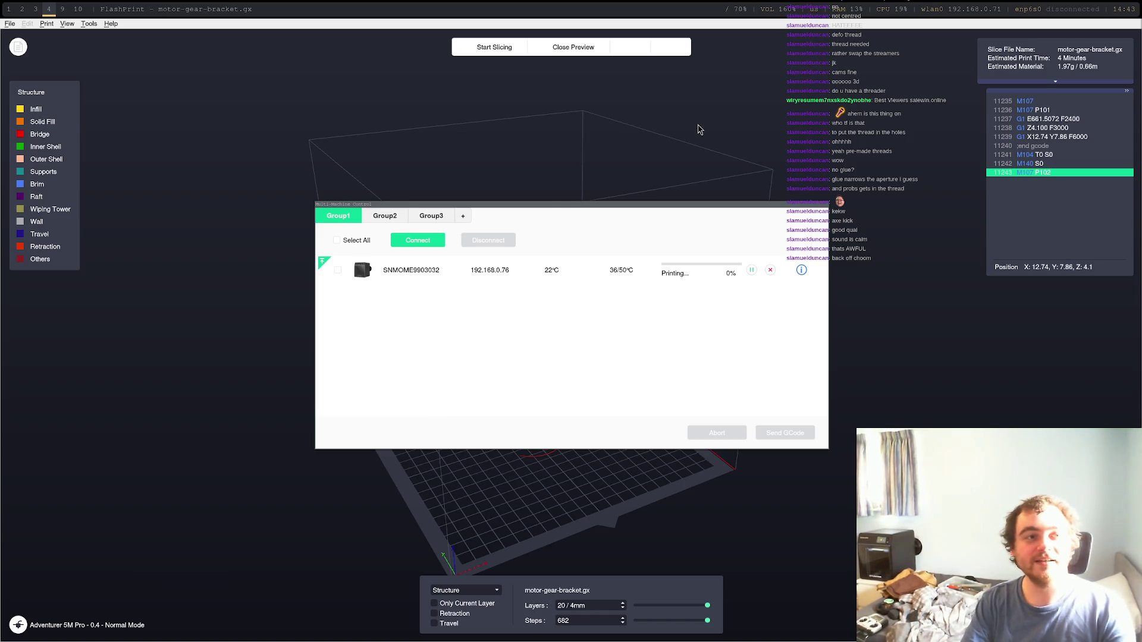
Step: Load 192.168.0.76:8080/?action=stream in a new Chrome tab and adjust the page zoom on the camera view
key("super+2")
key("super+3")
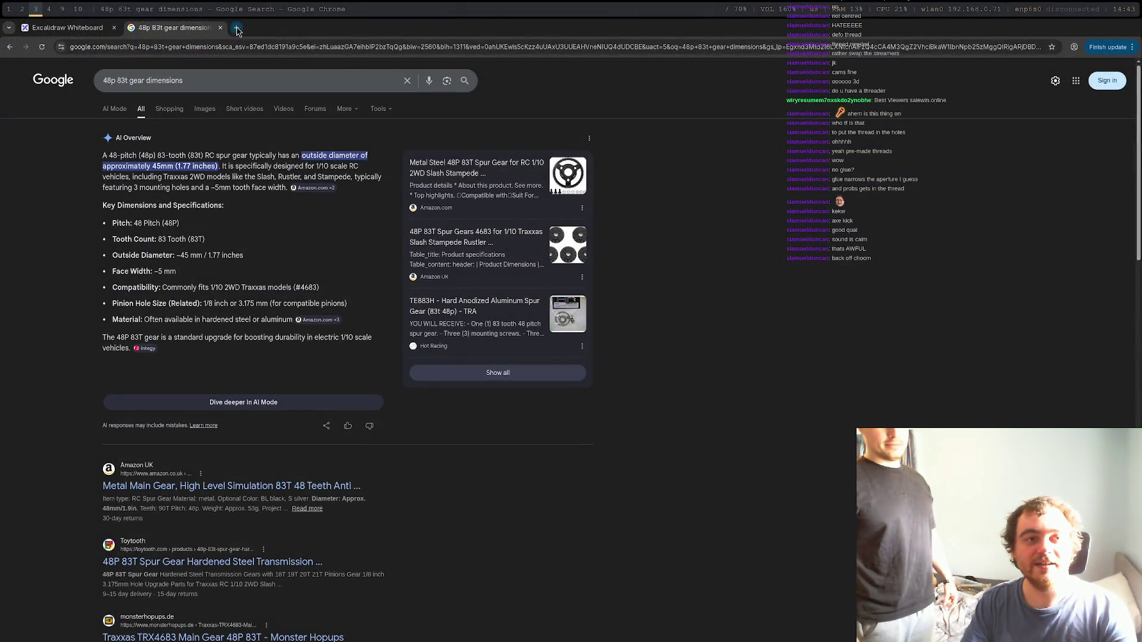
key("ctrl+t")
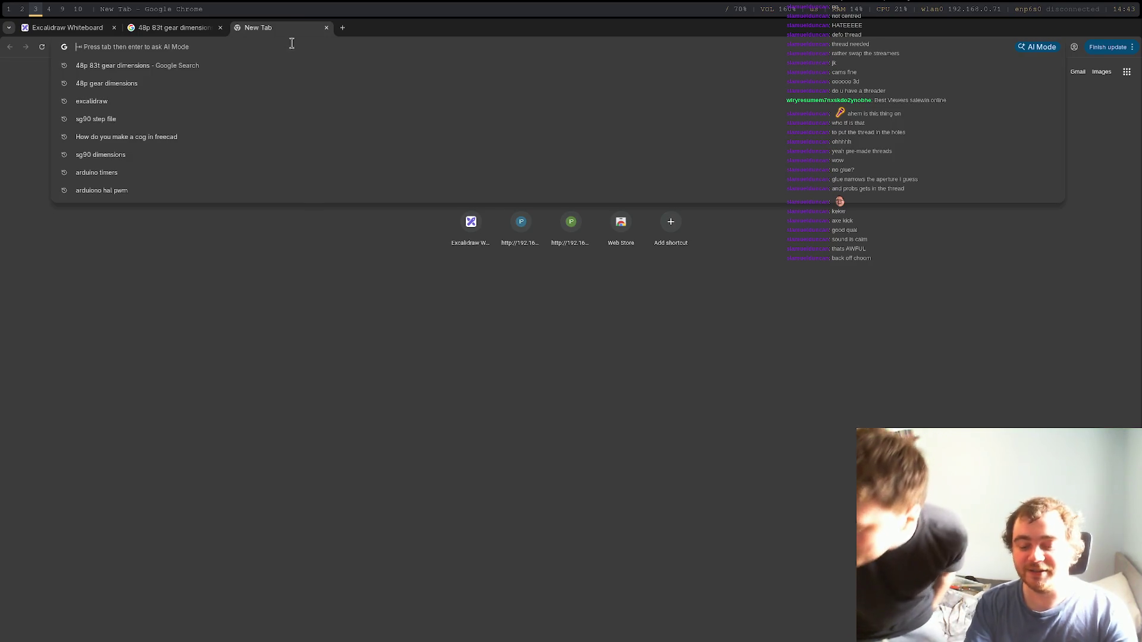
type("19")
key("Down")
key("Down")
key("Down")
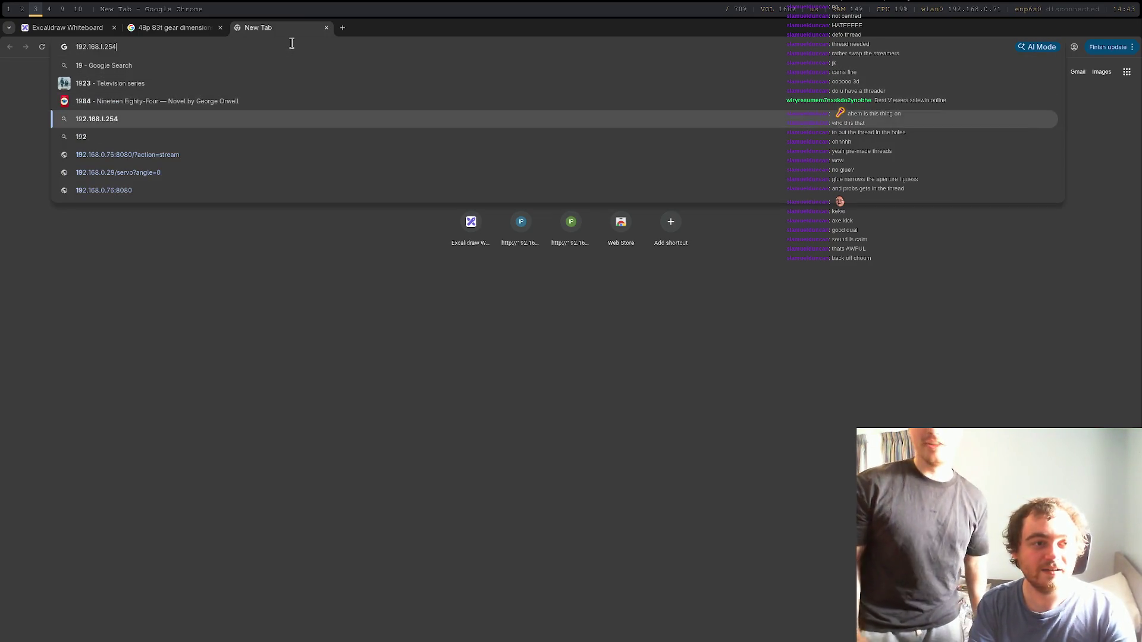
key("Return")
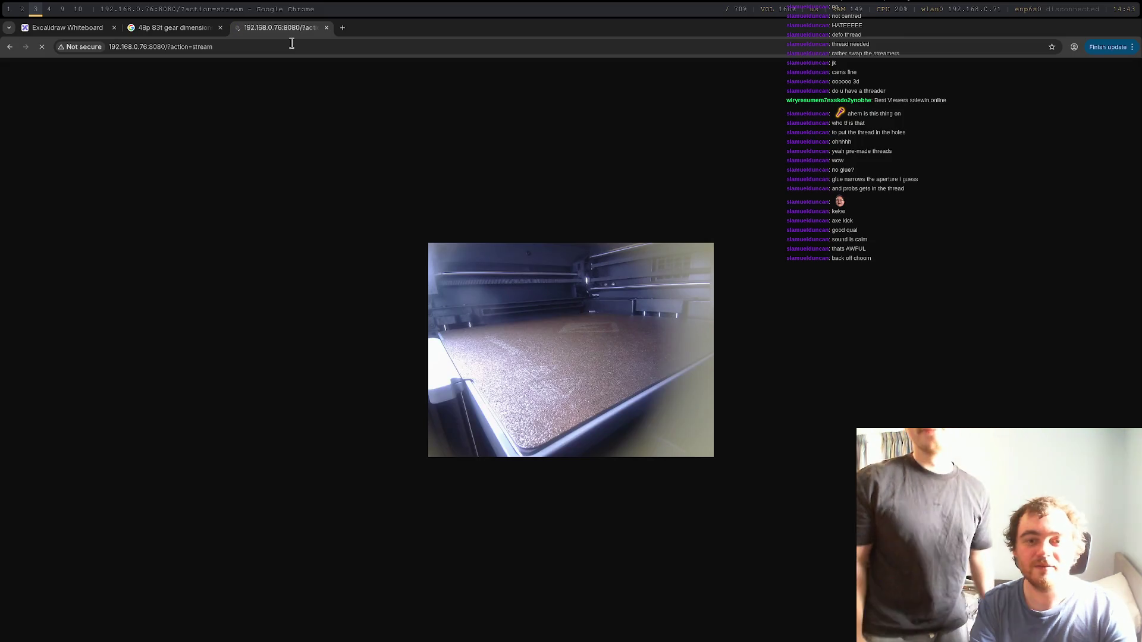
key("ctrl+plus")
key("ctrl+plus")
key("ctrl+plus")
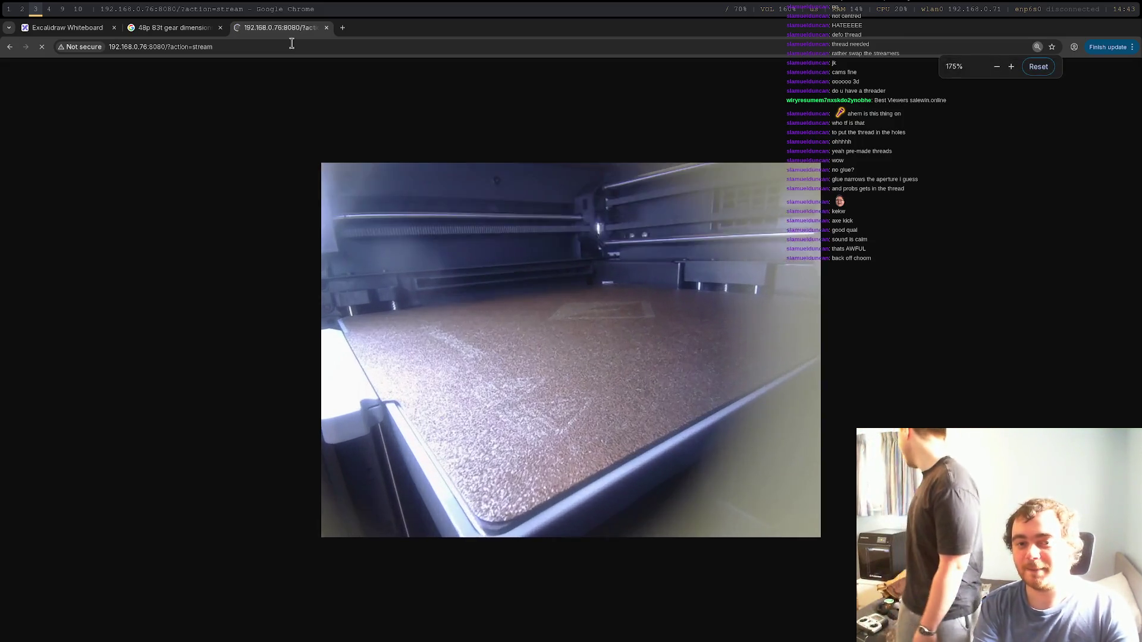
key("ctrl+minus")
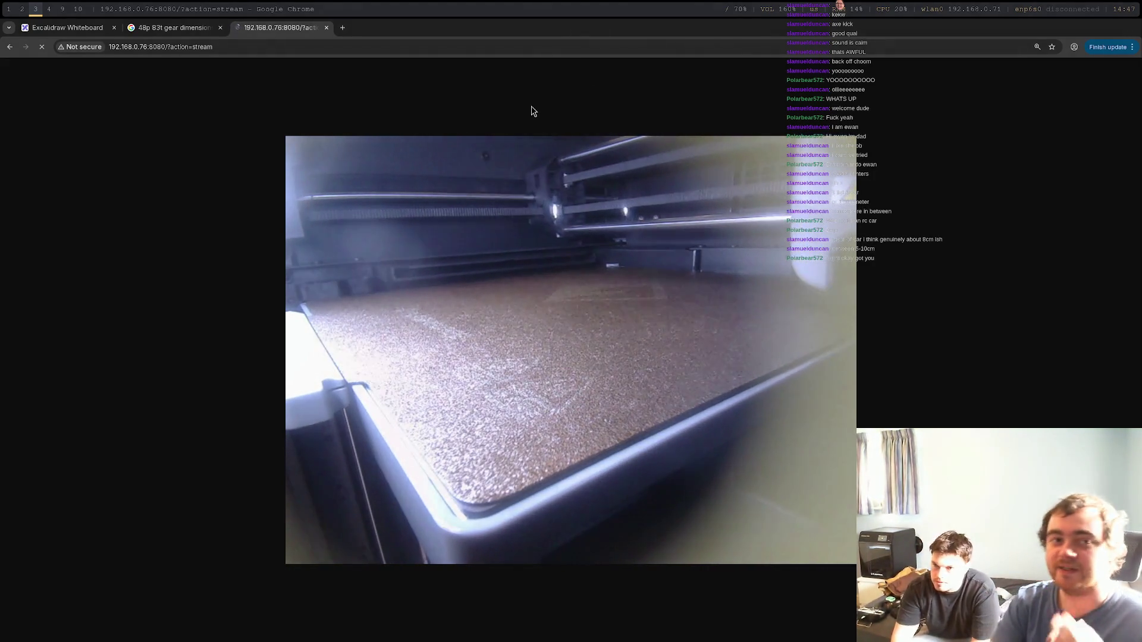
Step: Switch to the Excalidraw Whiteboard tab, pan the drawing left, then return to the camera stream tab
left_click(86, 30)
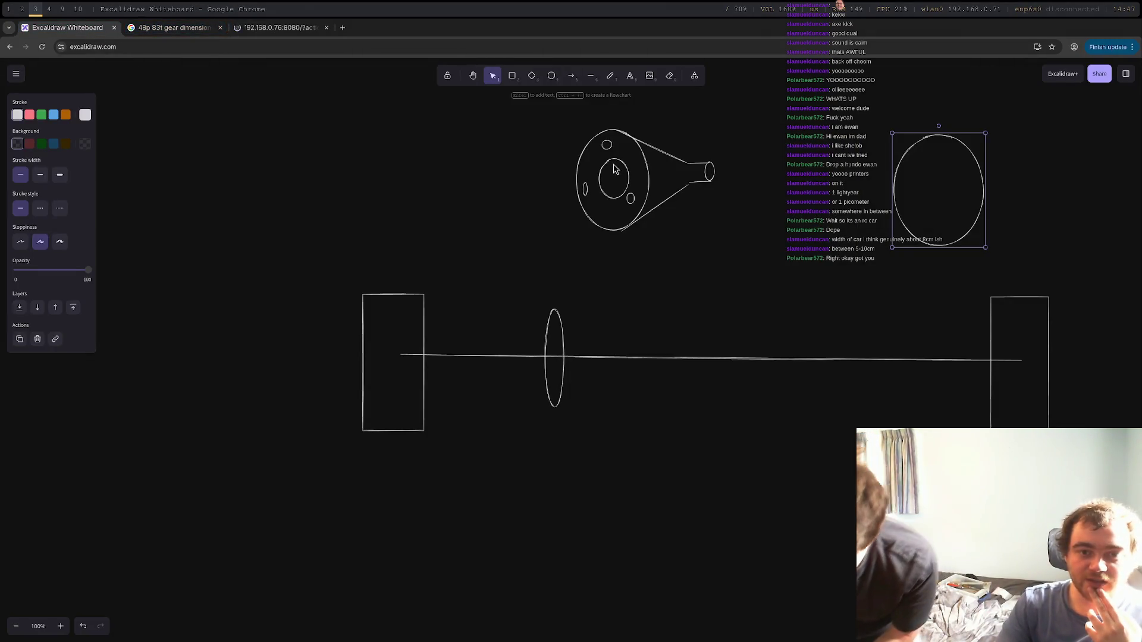
scroll(742, 259, "down", 4)
scroll(773, 292, "up", 5)
mouse_move(797, 292)
middle_mouse_down()
mouse_move(439, 265)
mouse_move(591, 286)
middle_mouse_up()
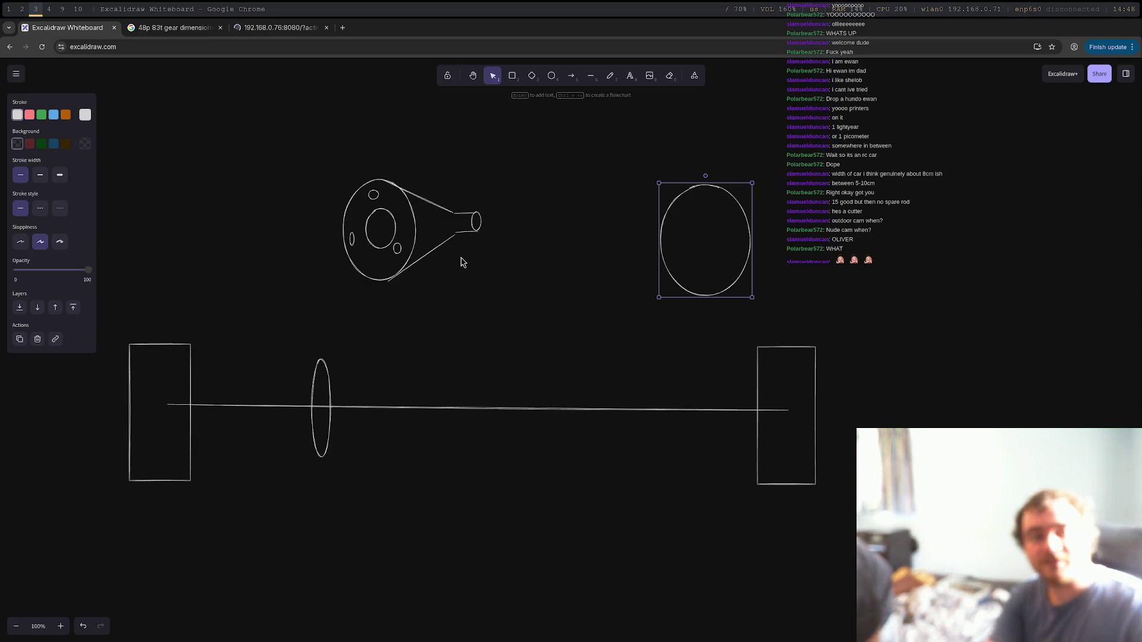
left_click(298, 29)
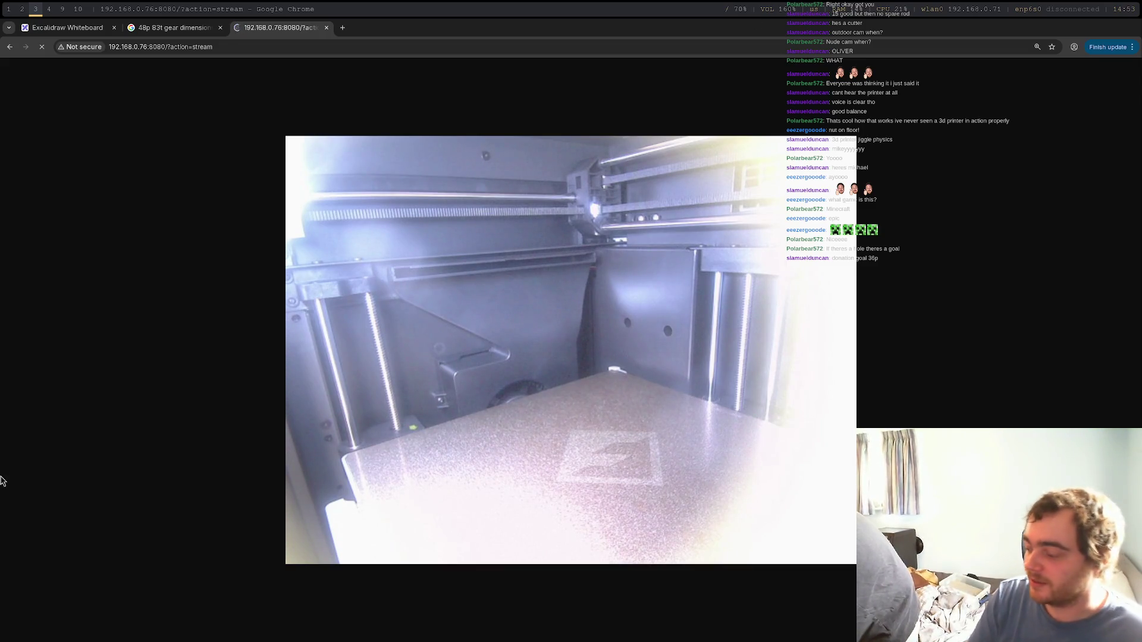
Step: Back in FreeCAD, pick the disc's pad feature from the top face's context menu for removal
key("super+2")
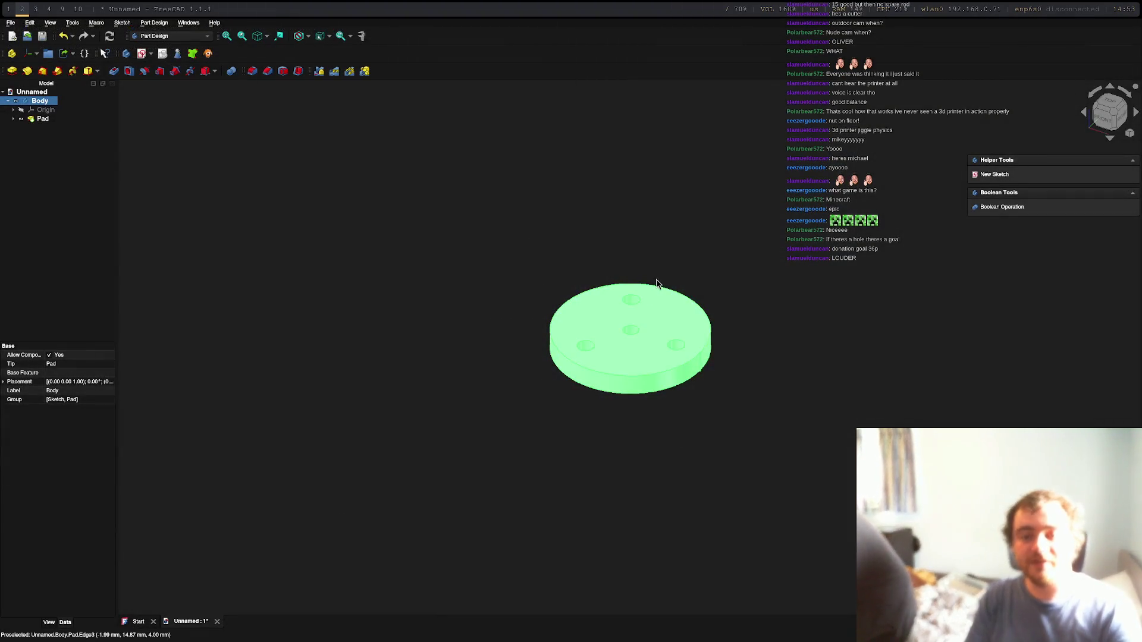
left_click(667, 311)
right_click(690, 327)
left_click(818, 333)
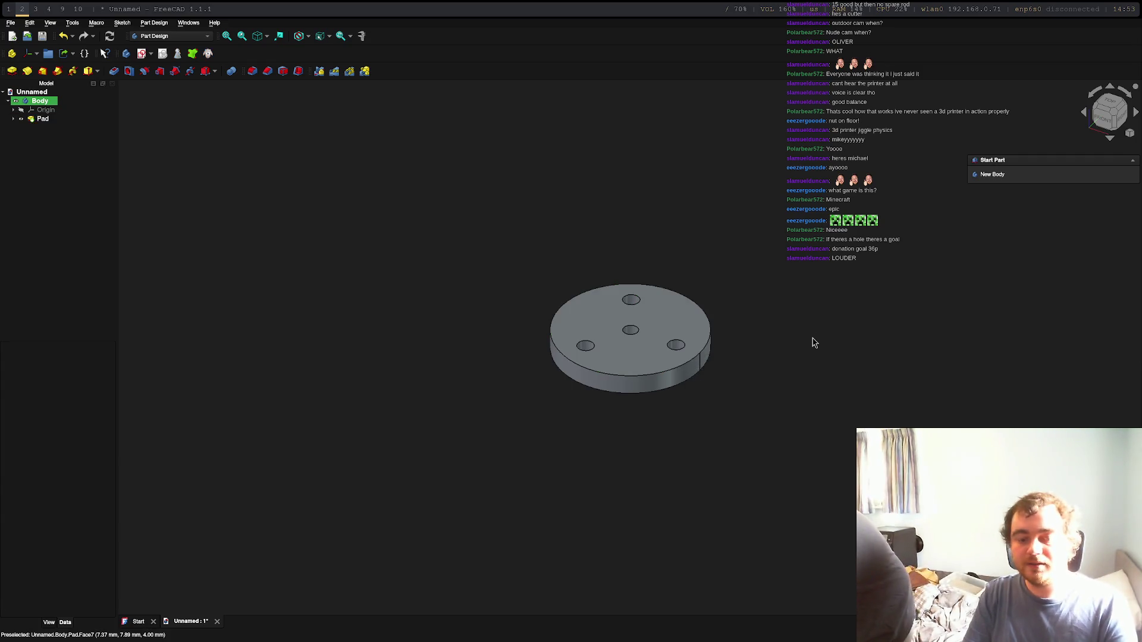
Step: Undo the pad and reopen the disc's sketch for editing
key("ctrl+z")
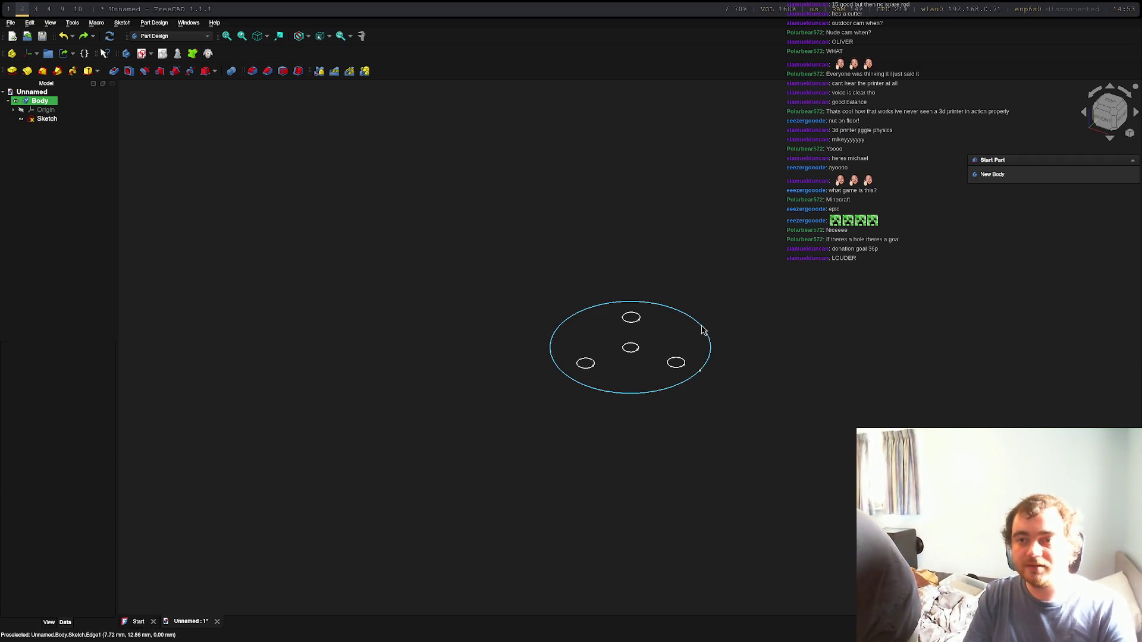
double_click(24, 119)
scroll(684, 351, "up", 5)
scroll(705, 357, "down", 3)
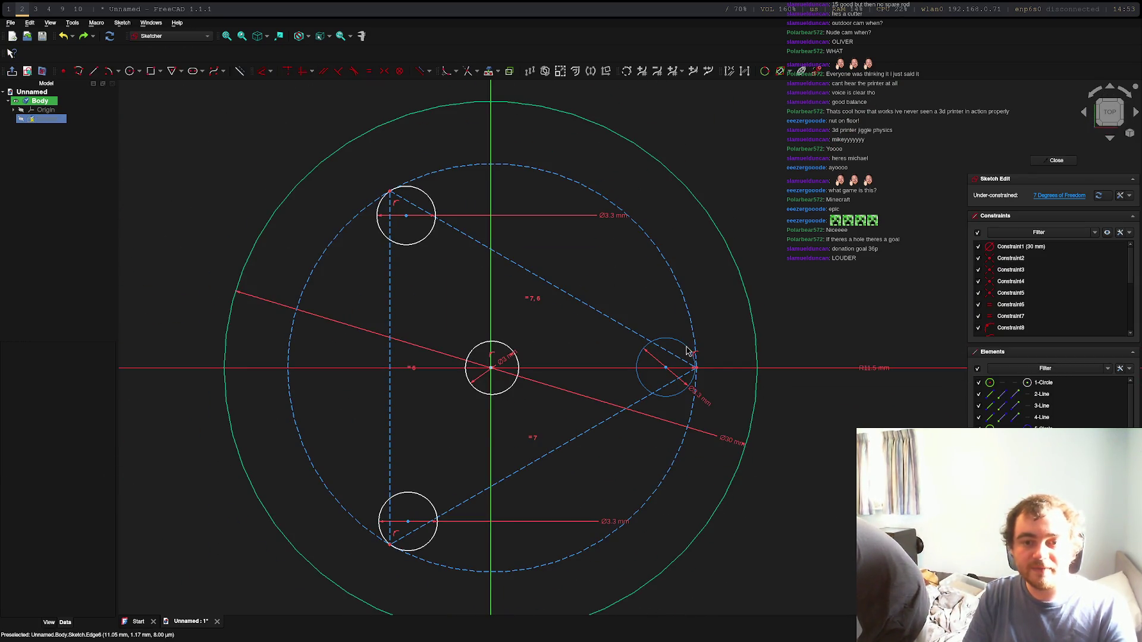
Step: Drag the right bolt hole outward onto the dashed pitch circle and begin moving the top-left hole
left_click(694, 358)
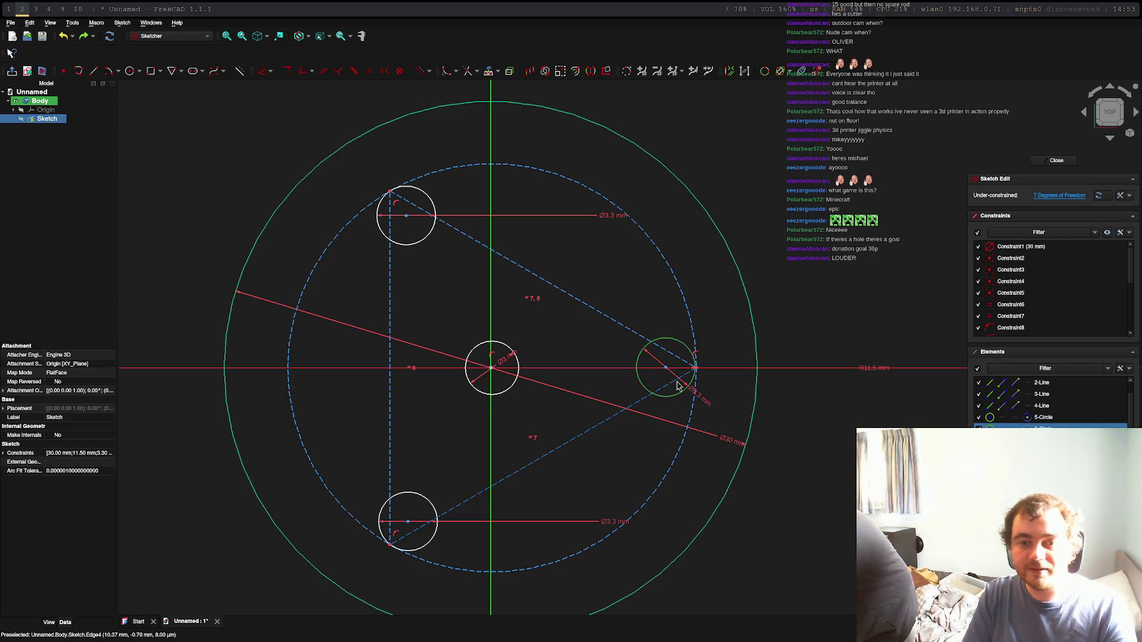
left_click_drag(664, 372, 711, 372)
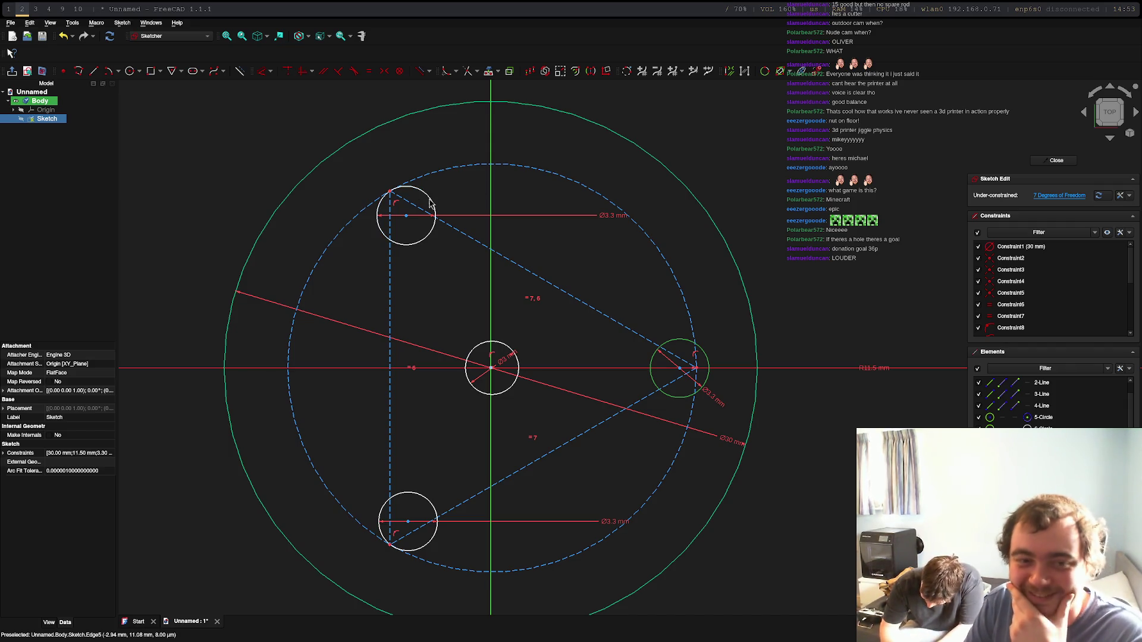
left_click_drag(408, 219, 407, 216)
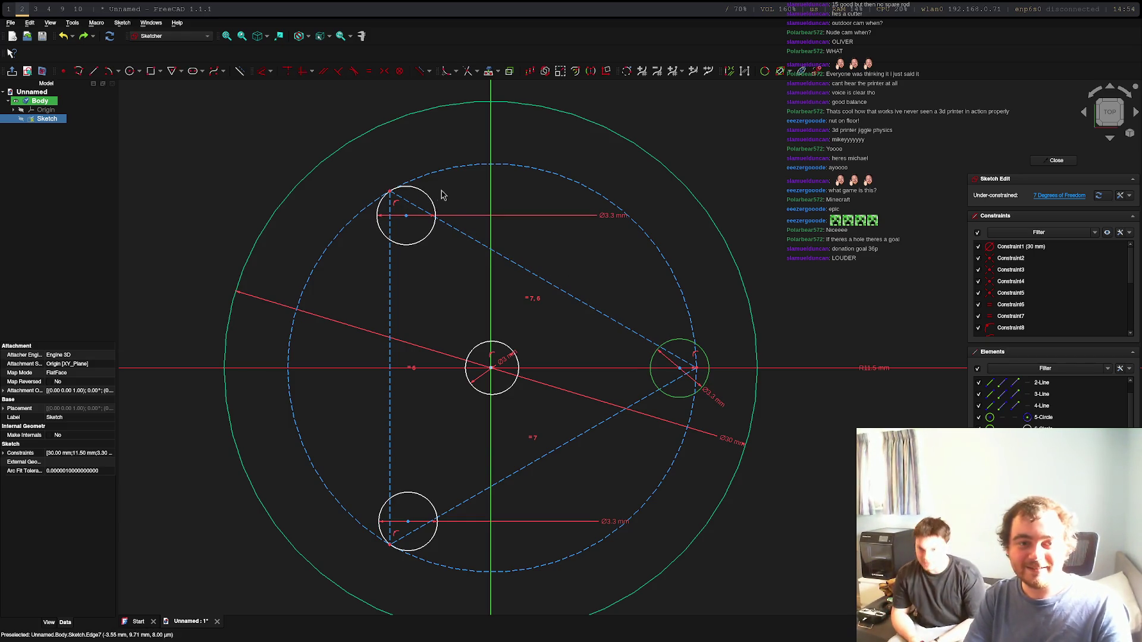
Step: Drag the top-left and bottom bolt holes outward onto the dashed pitch circle
left_click(416, 223)
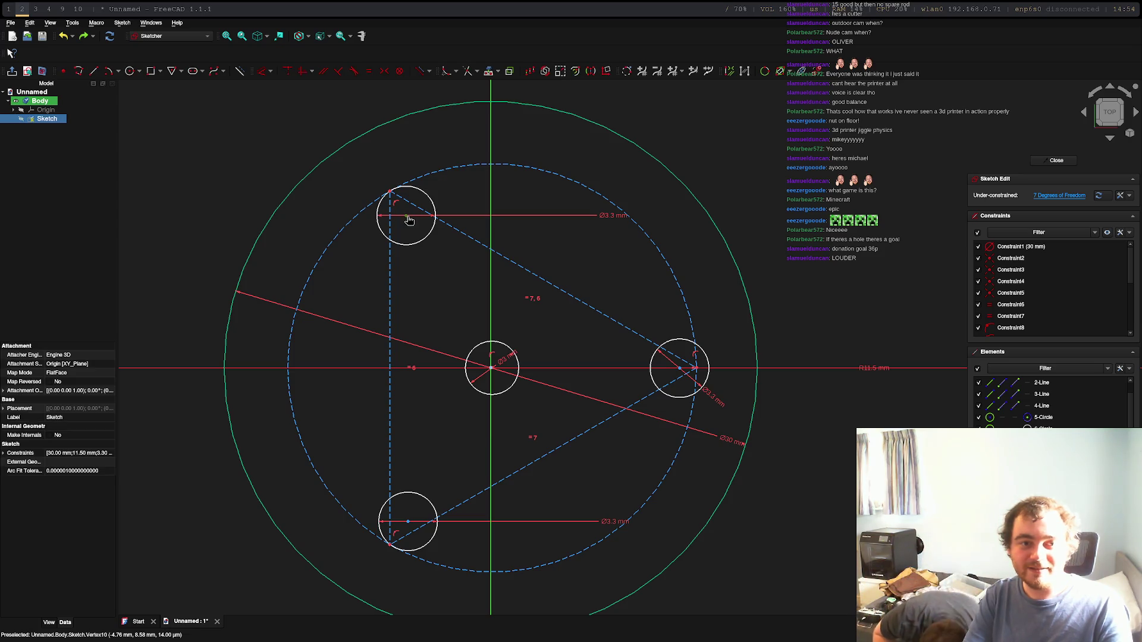
left_click_drag(409, 219, 398, 207)
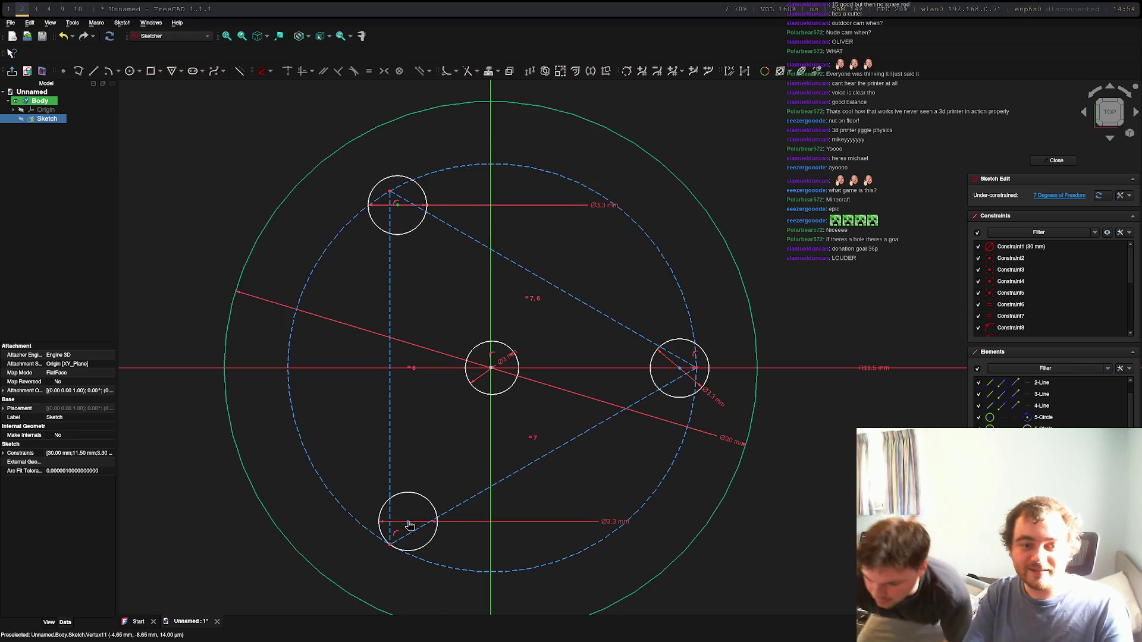
left_click_drag(407, 530, 408, 522)
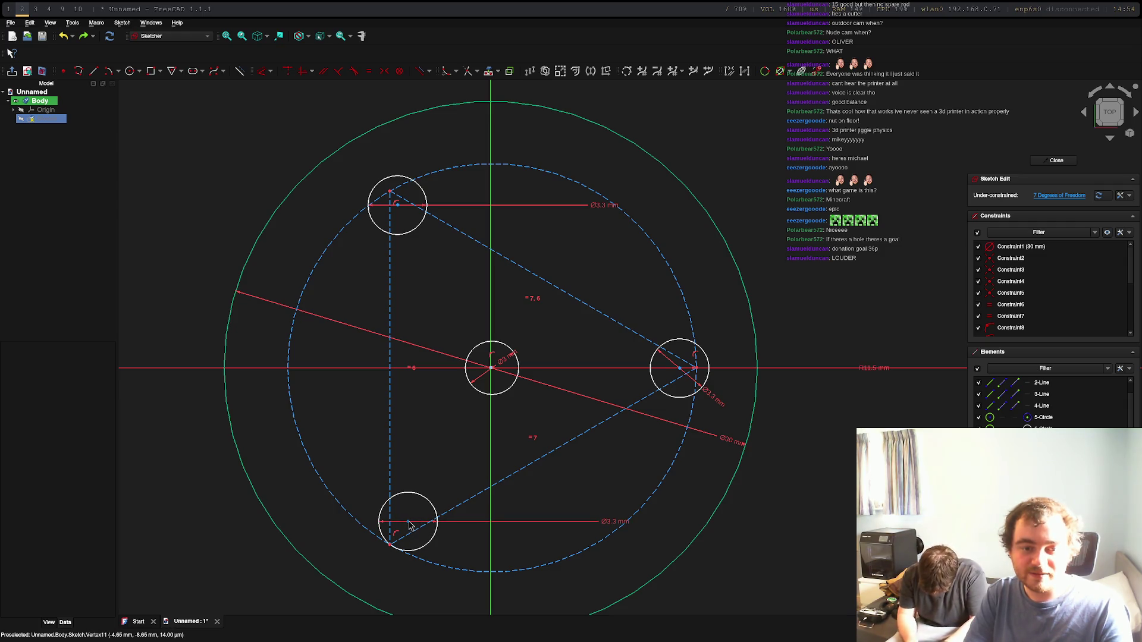
left_click_drag(408, 524, 400, 531)
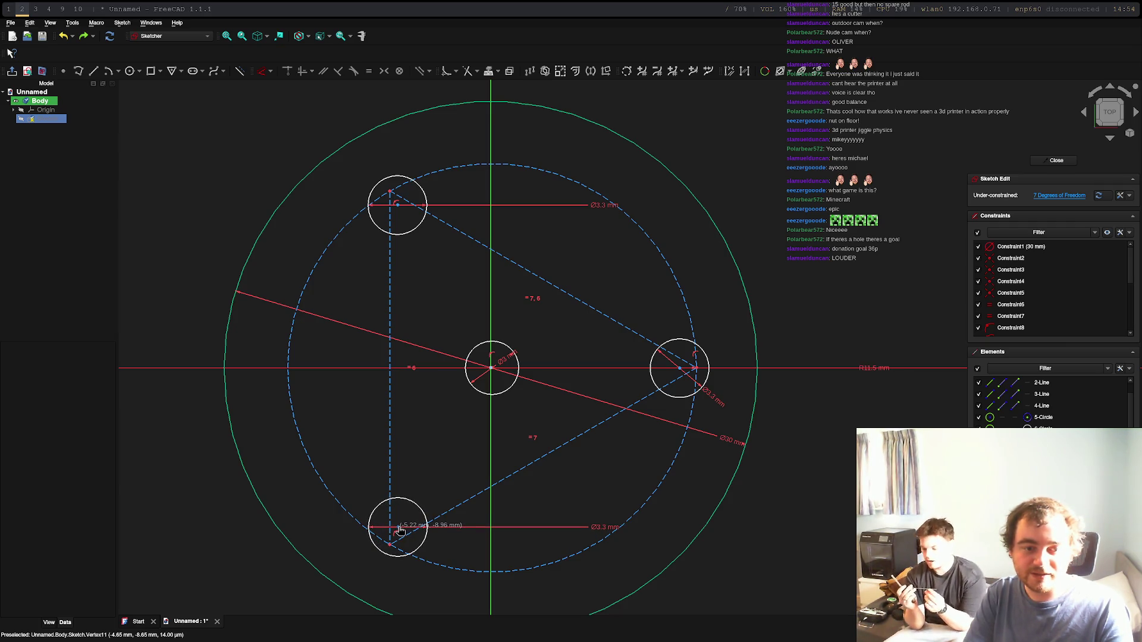
Step: Cancel the active tool, check Constraint3, and close the sketch editor
key("Escape")
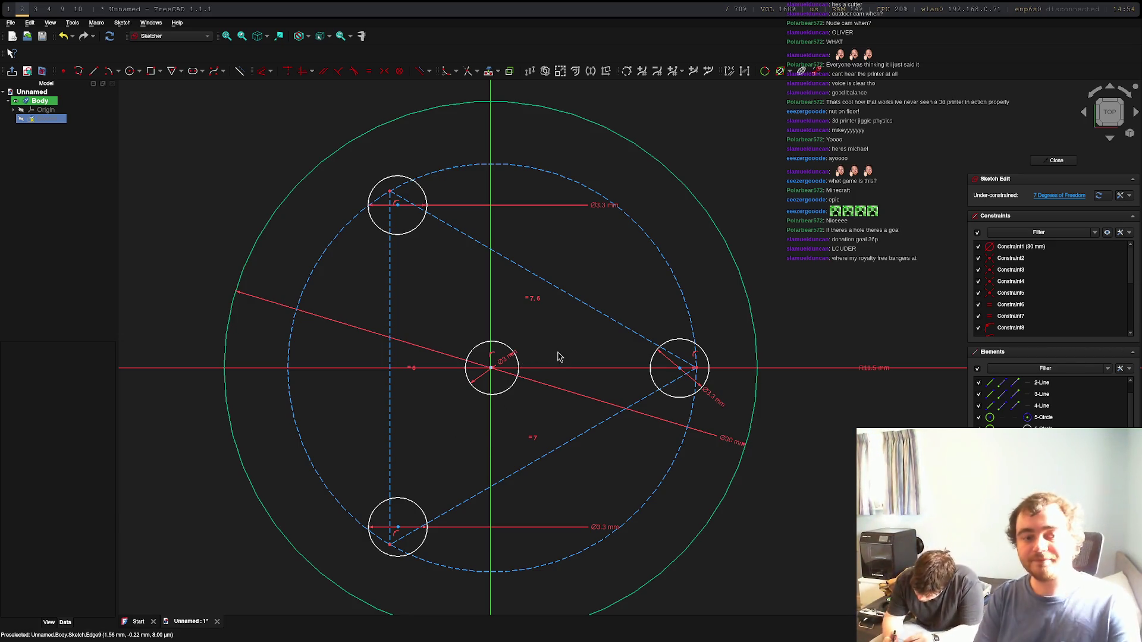
left_click(1087, 270)
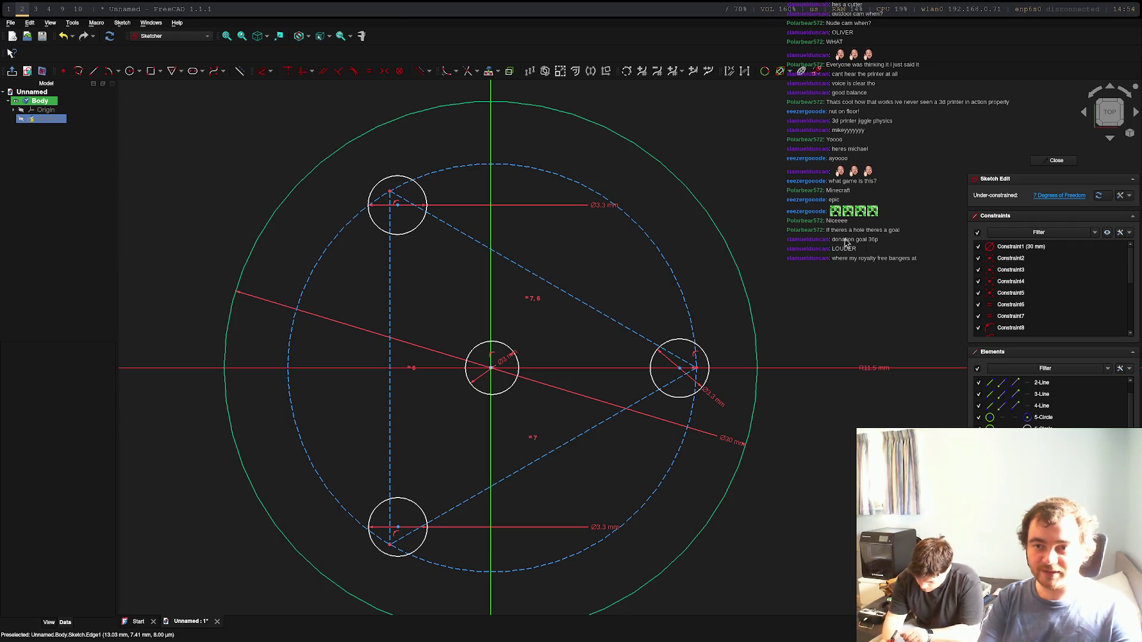
left_click(1057, 160)
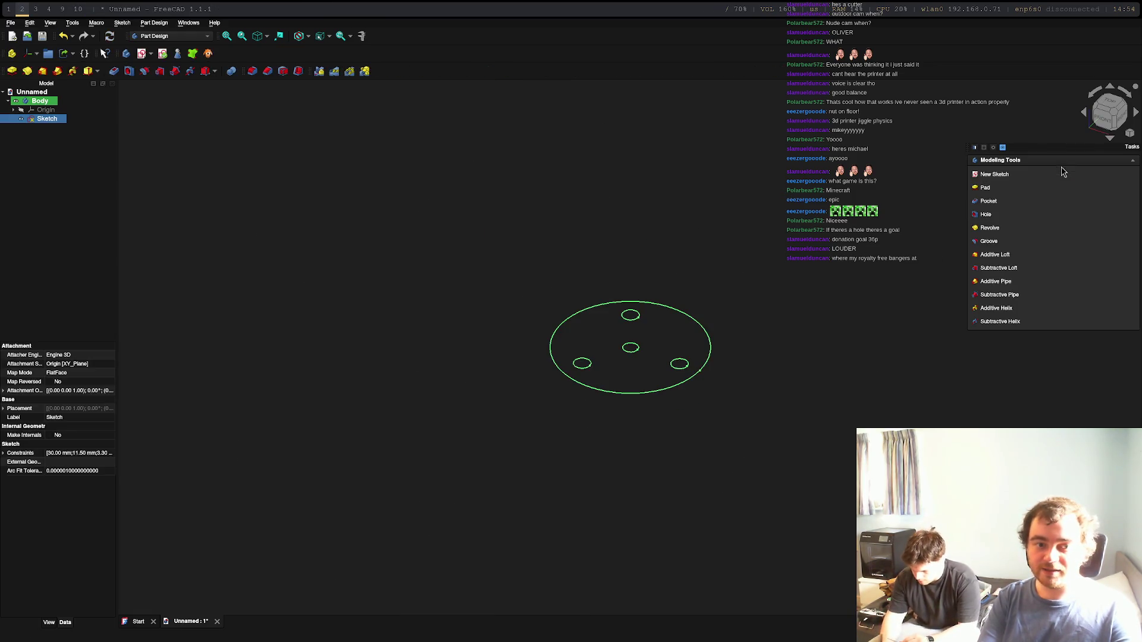
Step: Pad the revised sketch into a solid disc with centre hole and three bolt holes, then select the Body
left_click(986, 188)
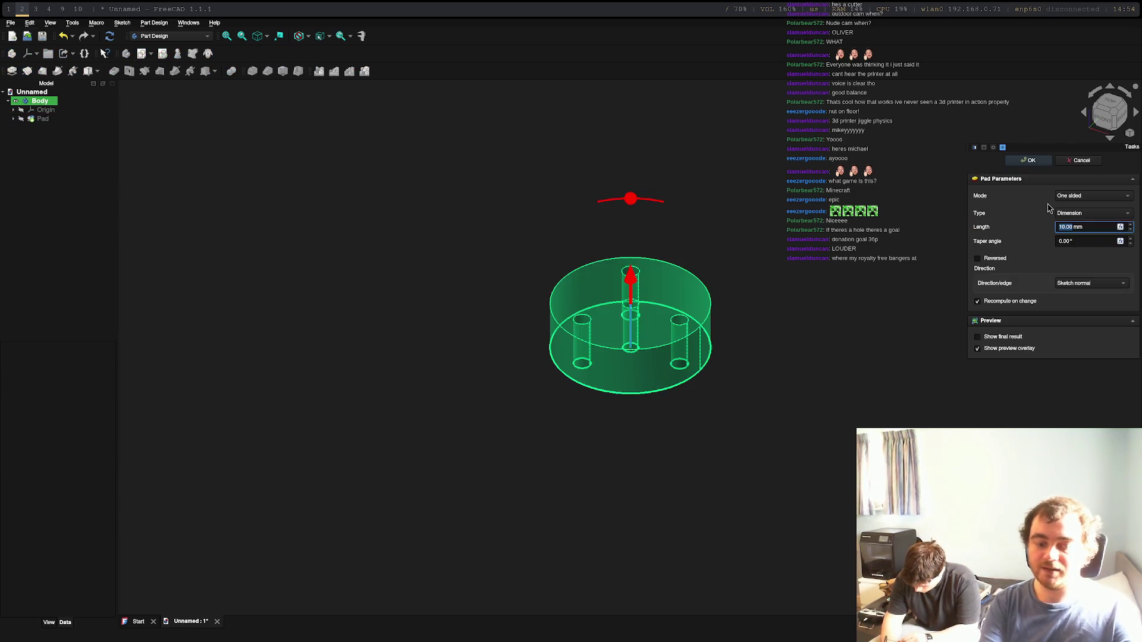
key("Return")
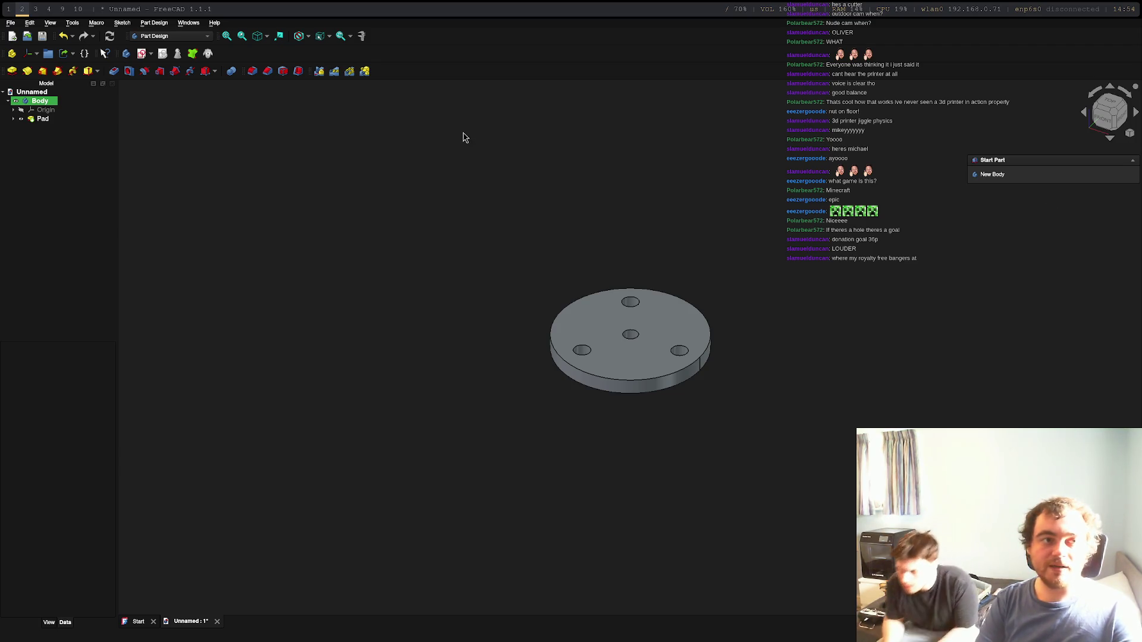
left_click(34, 100)
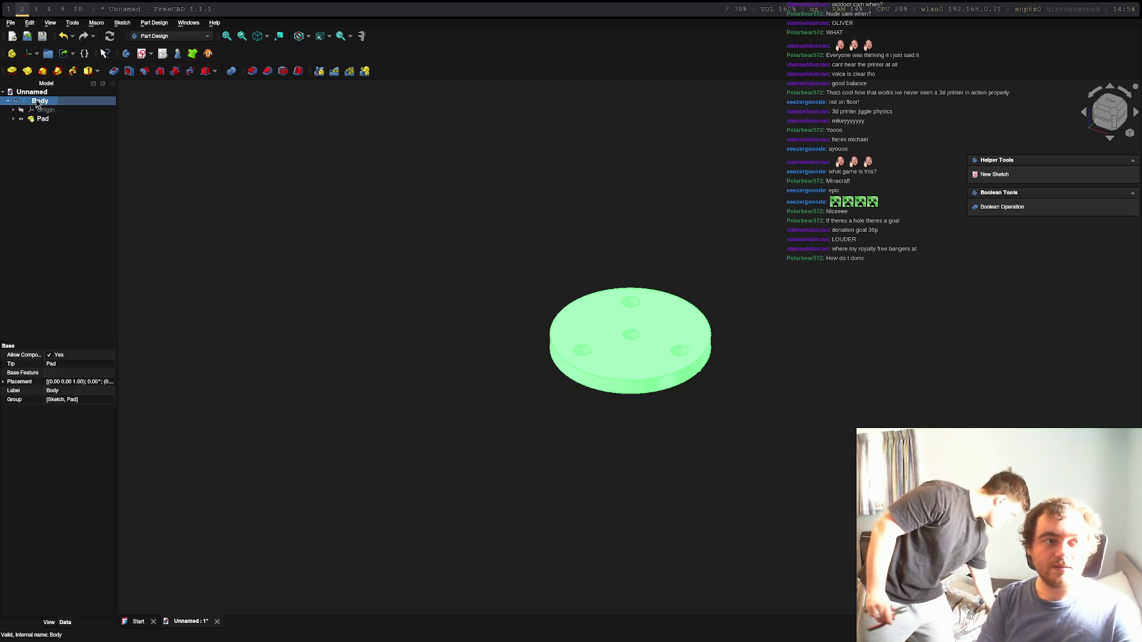
Step: Export the Body over the existing motor-gear-bracket.stl and switch to FlashPrint
right_click(34, 100)
left_click(10, 23)
left_click(11, 23)
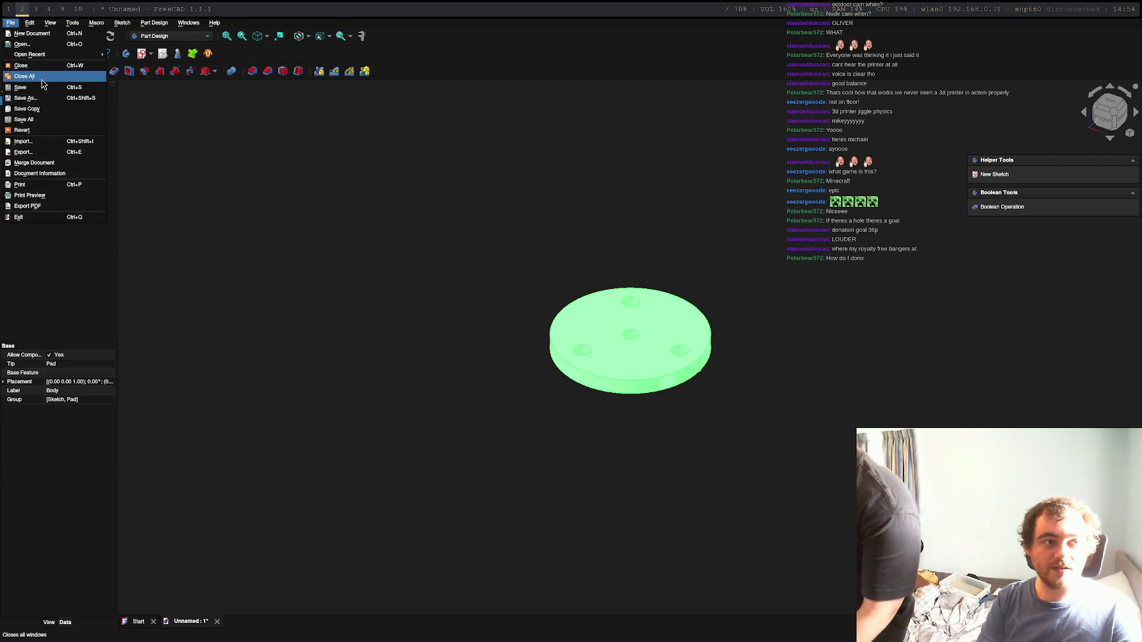
left_click(37, 153)
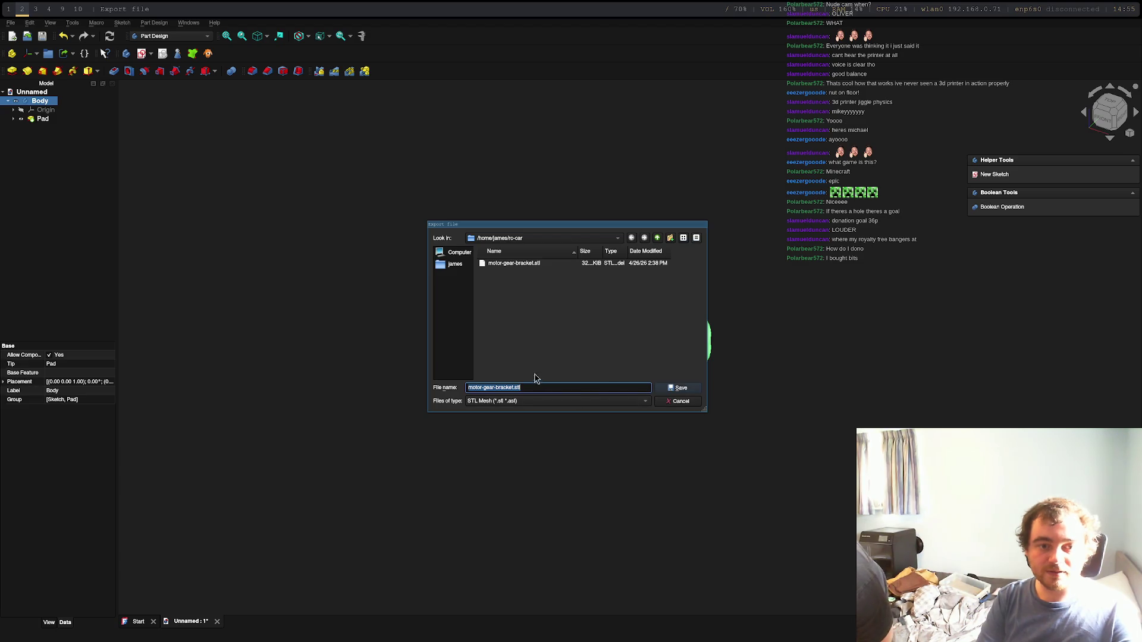
left_click(678, 388)
left_click(564, 335)
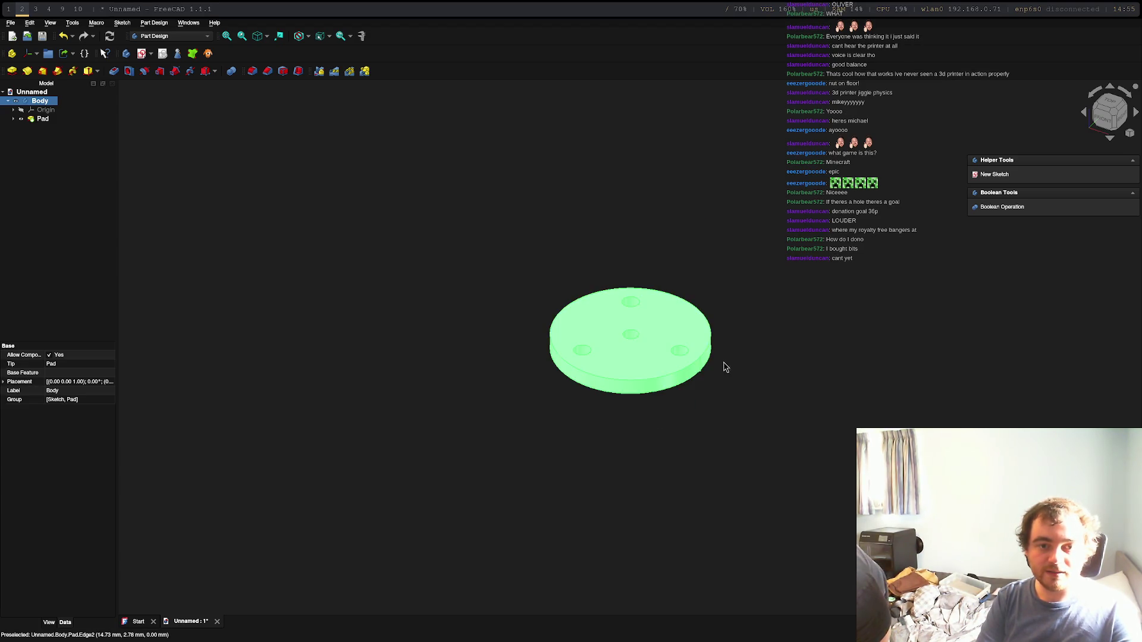
key("super+4")
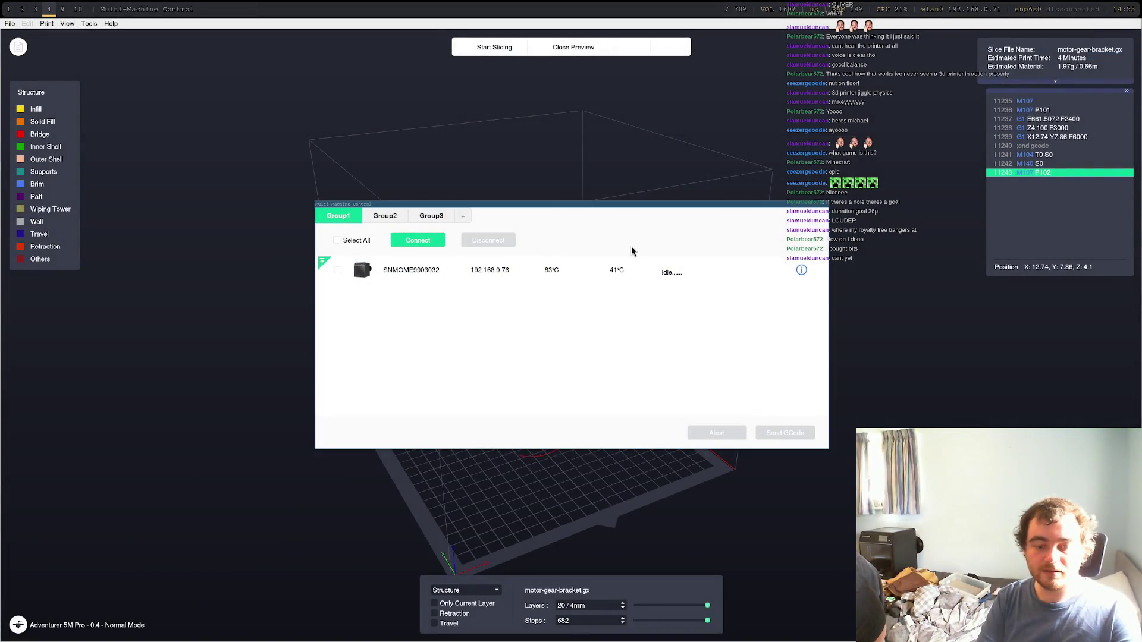
Step: Close the old FlashPrint window and relaunch FlashPrint from the application launcher
key("Escape")
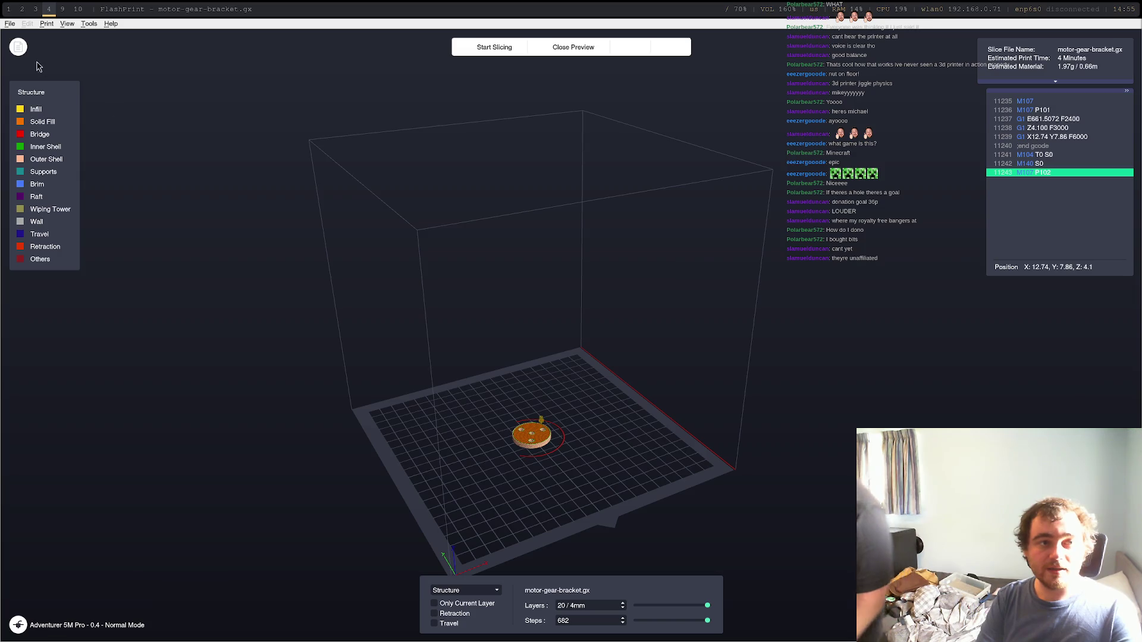
key("super+shift+q")
key("super+d")
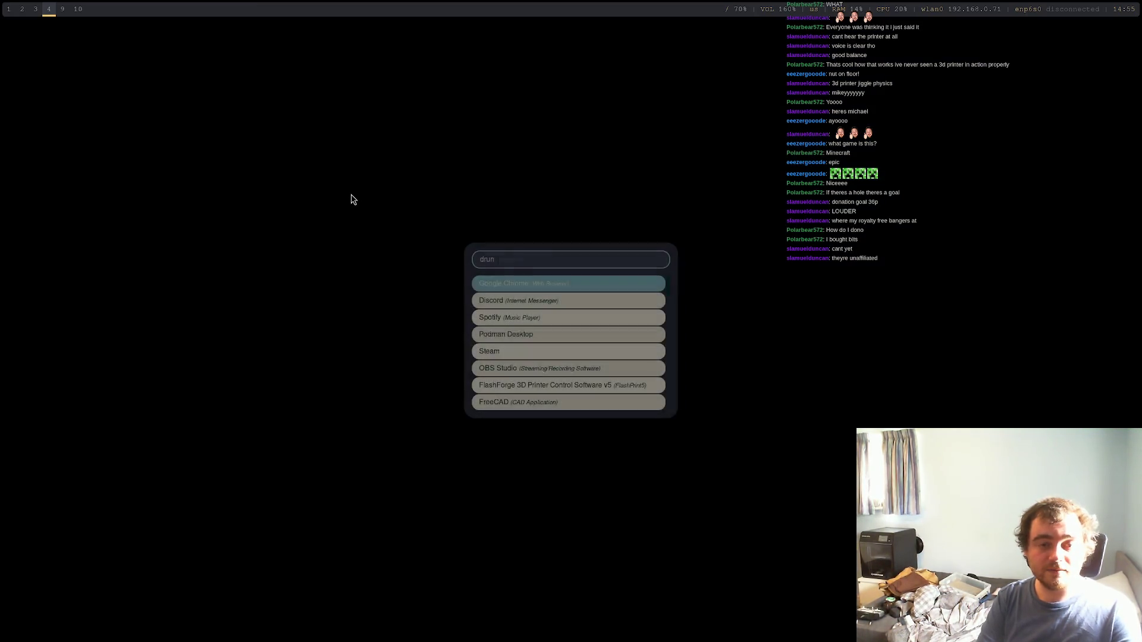
key("Down")
key("Down")
key("Down")
key("Down")
key("Down")
key("Down")
key("Return")
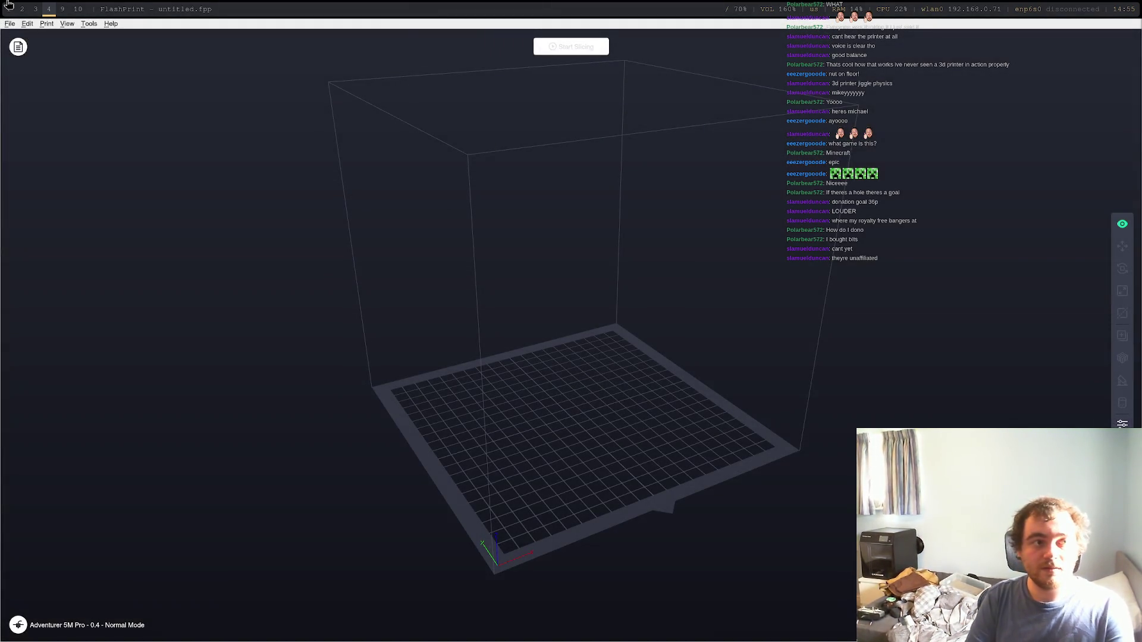
Step: Load motor-gear-bracket.stl, slice it with current settings, and list the printers available to connect
left_click(10, 24)
left_click(29, 56)
double_click(562, 262)
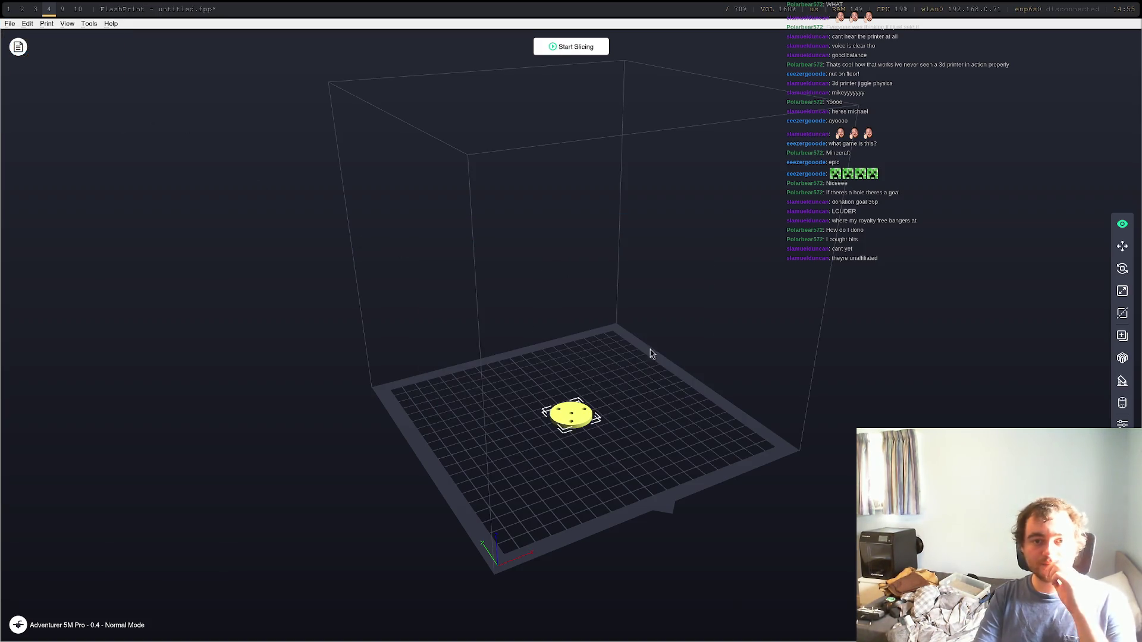
left_click(584, 53)
left_click(647, 403)
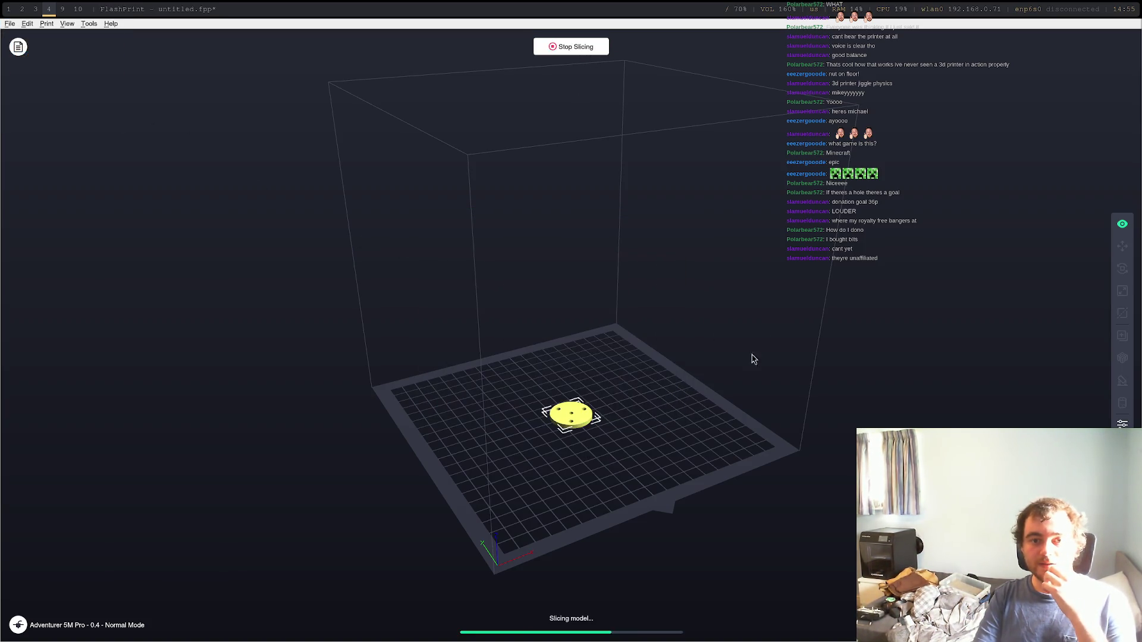
left_click(670, 46)
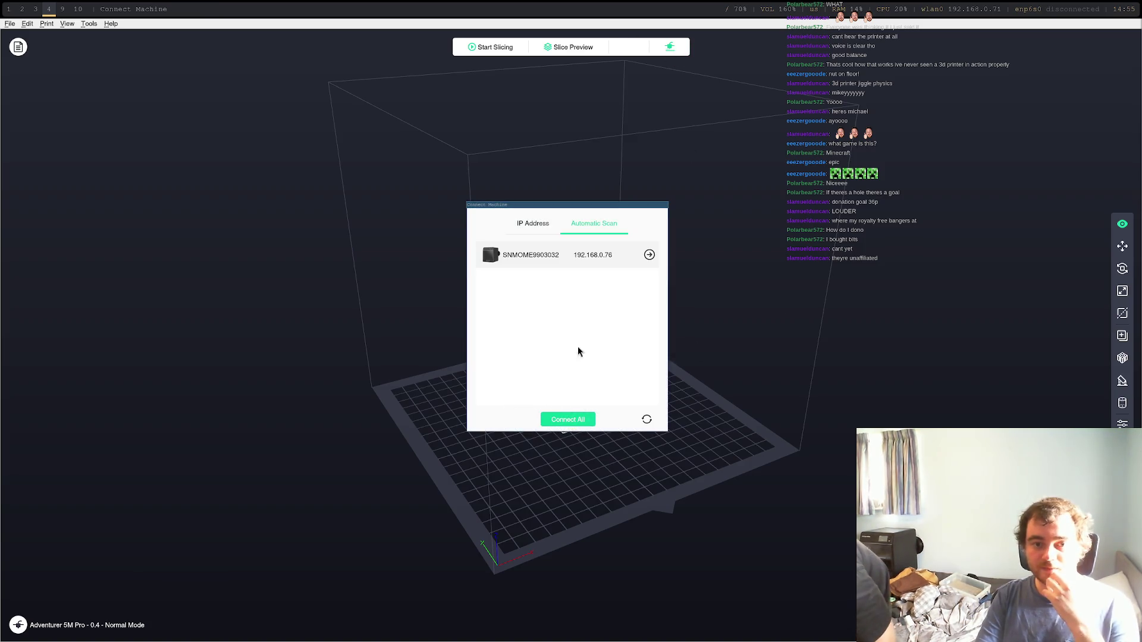
Step: Send the sliced disc to the connected printer and check the print on its camera view
left_click(649, 255)
left_click(591, 342)
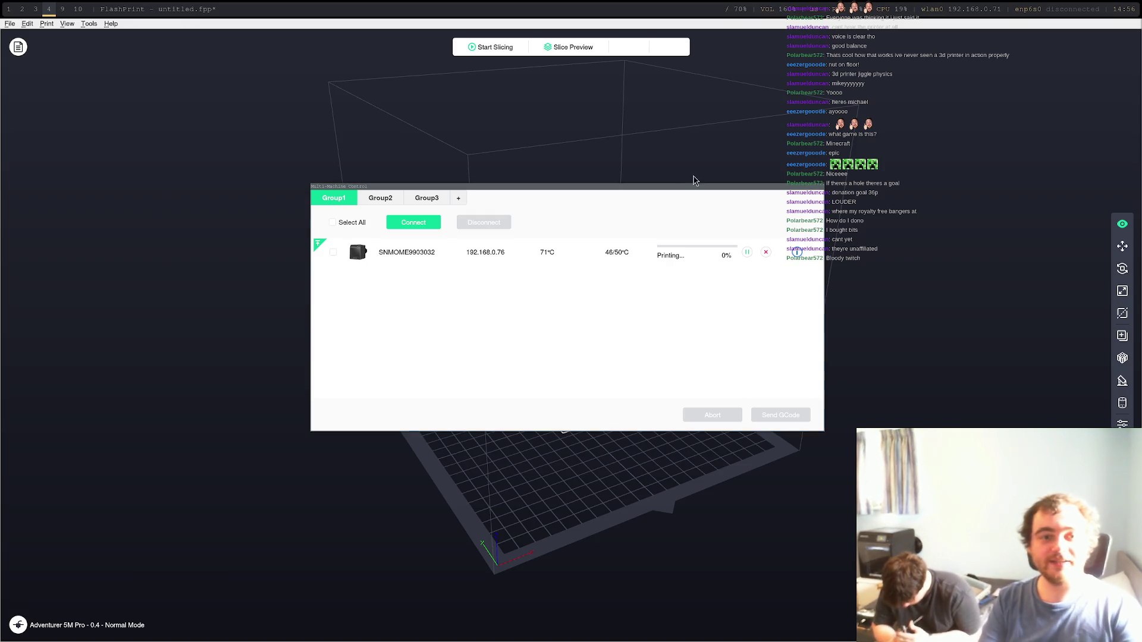
key("super+2")
key("super+3")
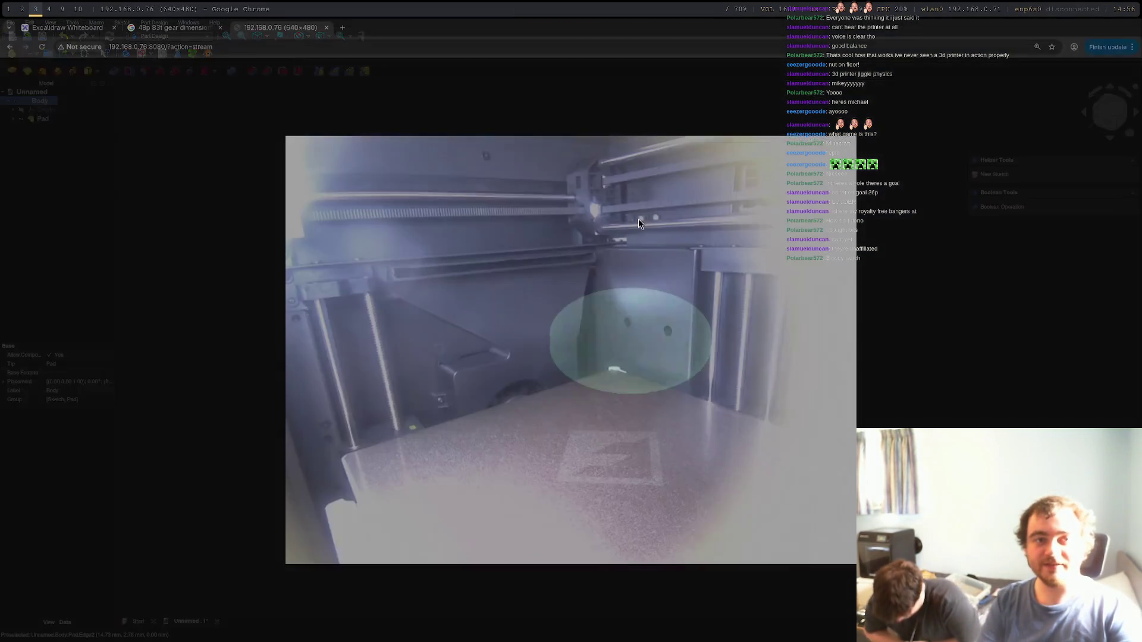
key("super+4")
key("super+1")
key("super+2")
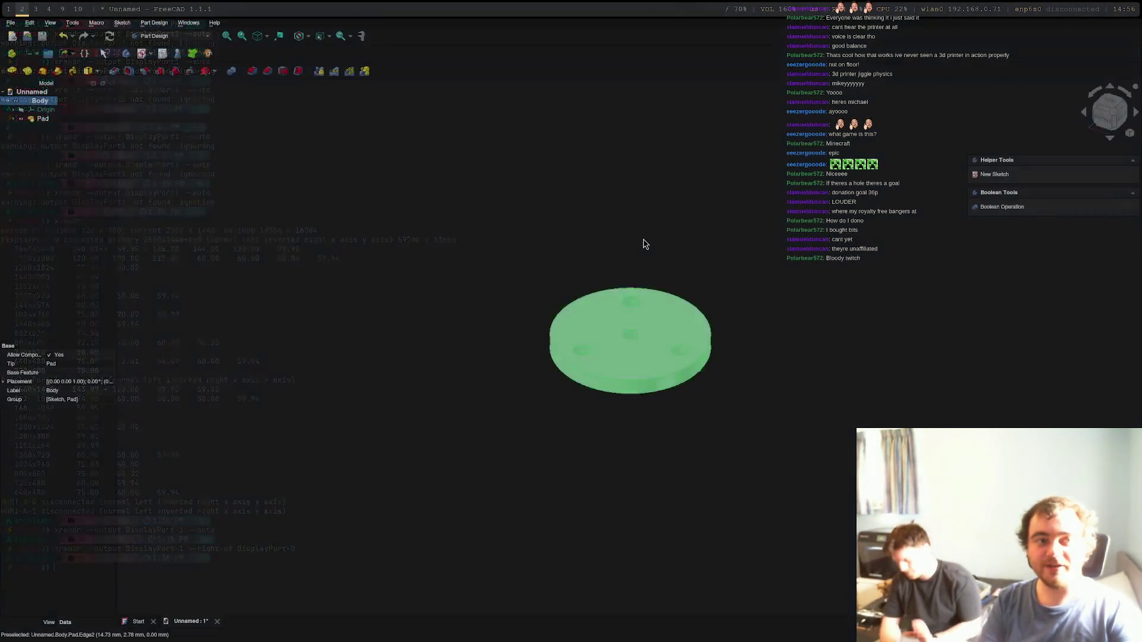
key("super+3")
Step: Bring up Chrome's Excalidraw Whiteboard tab with the axle sketch
key("super+4")
key("super+3")
left_click(59, 31)
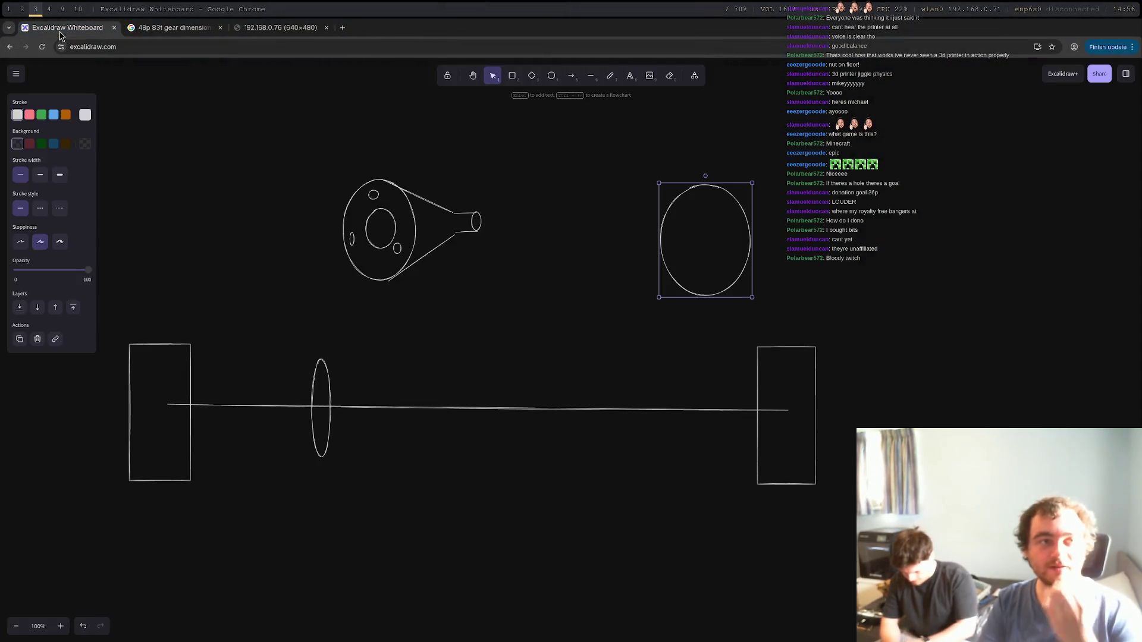
Step: On empty canvas, draw a tall rectangle, a small box to its left, and a taller rectangle beyond
scroll(562, 304, "down", 5)
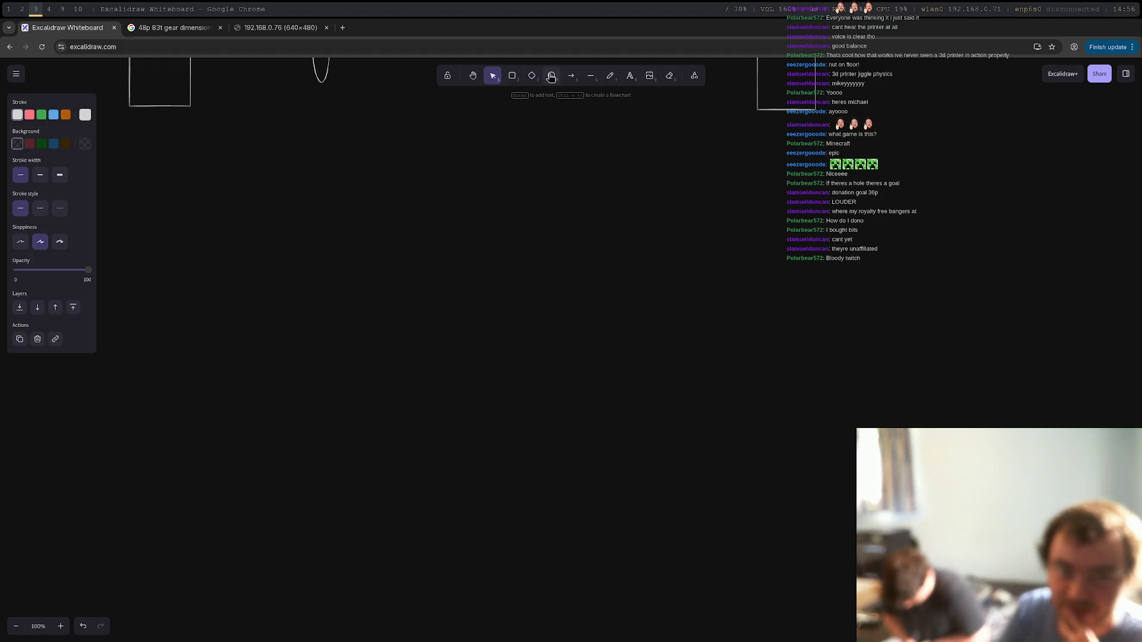
left_click(512, 75)
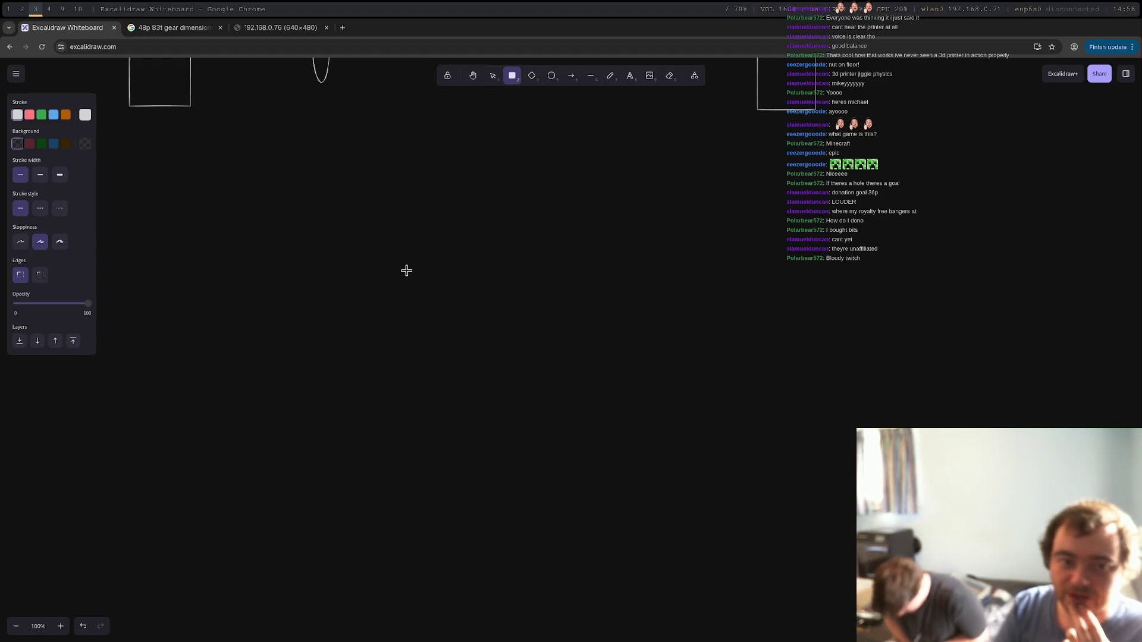
mouse_move(309, 233)
left_mouse_down()
mouse_move(331, 305)
mouse_move(399, 425)
left_mouse_up()
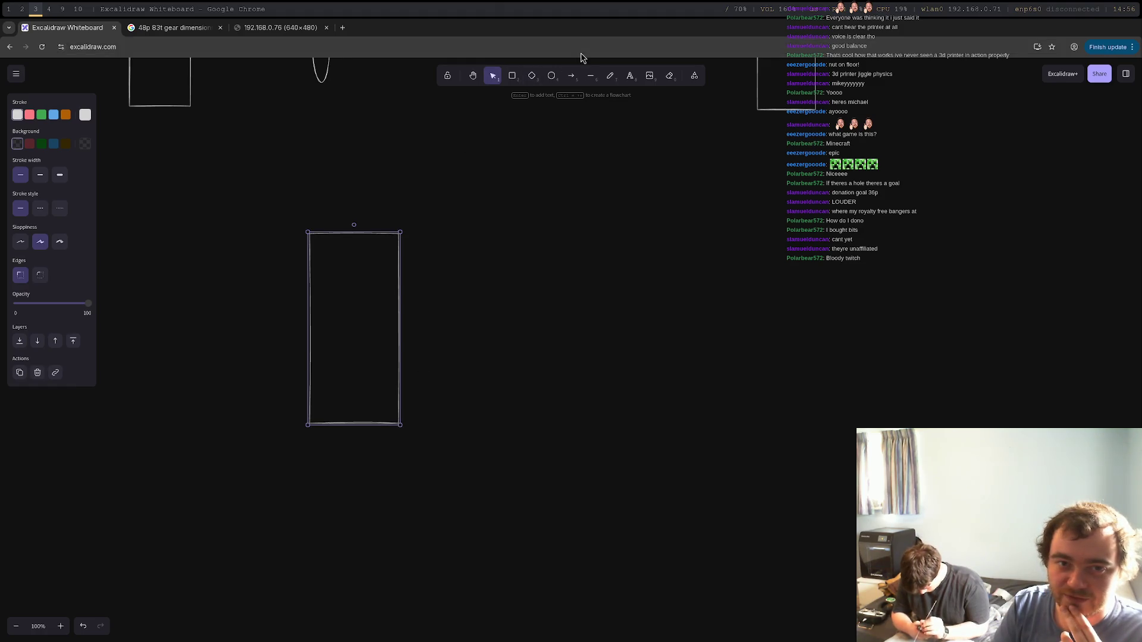
left_click(512, 75)
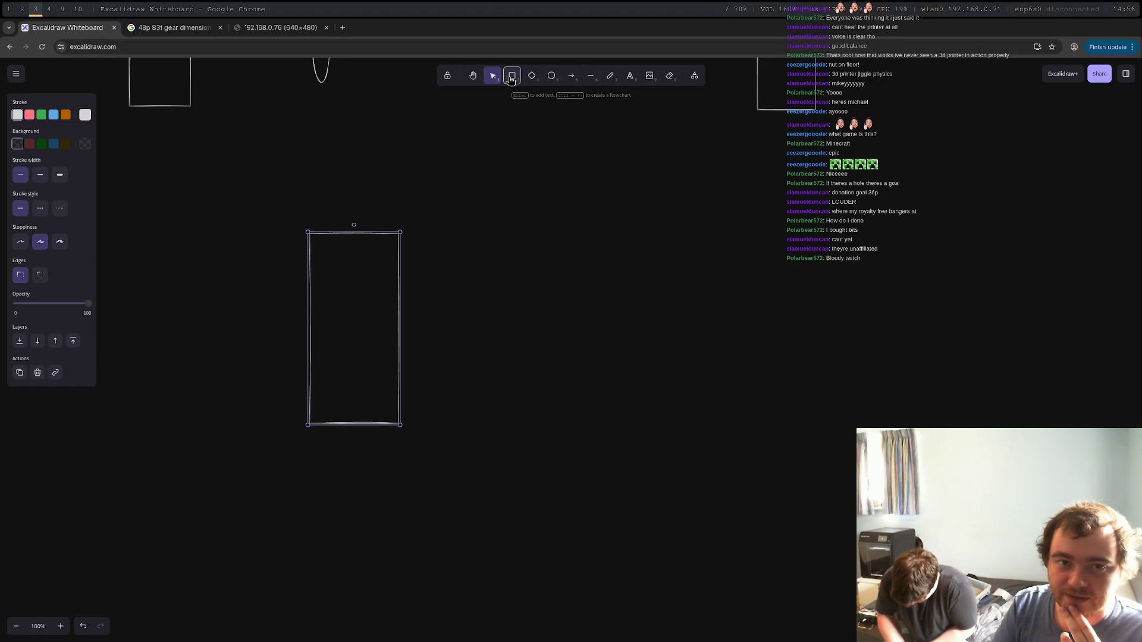
left_click_drag(246, 303, 311, 355)
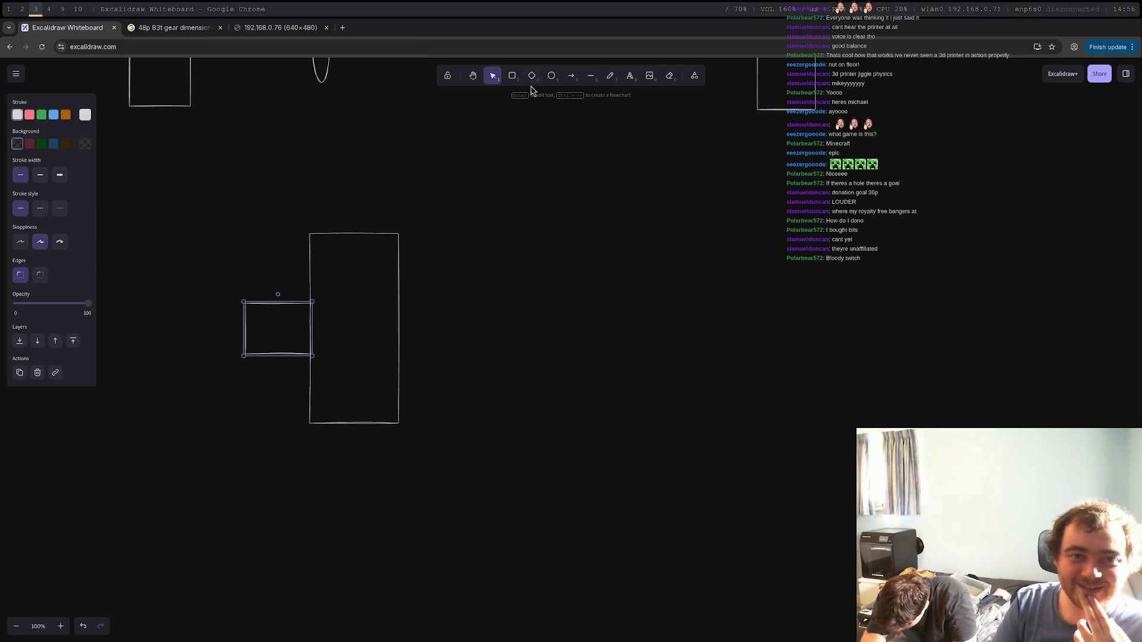
left_click(512, 76)
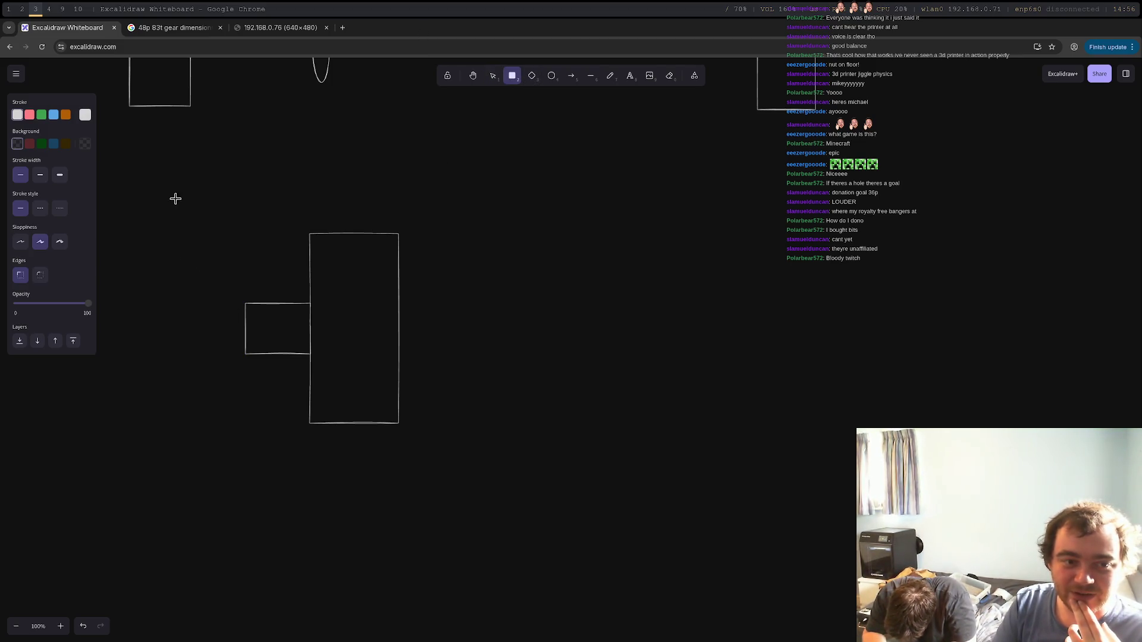
mouse_move(172, 176)
left_mouse_down()
mouse_move(283, 428)
mouse_move(268, 502)
mouse_move(281, 506)
left_mouse_up()
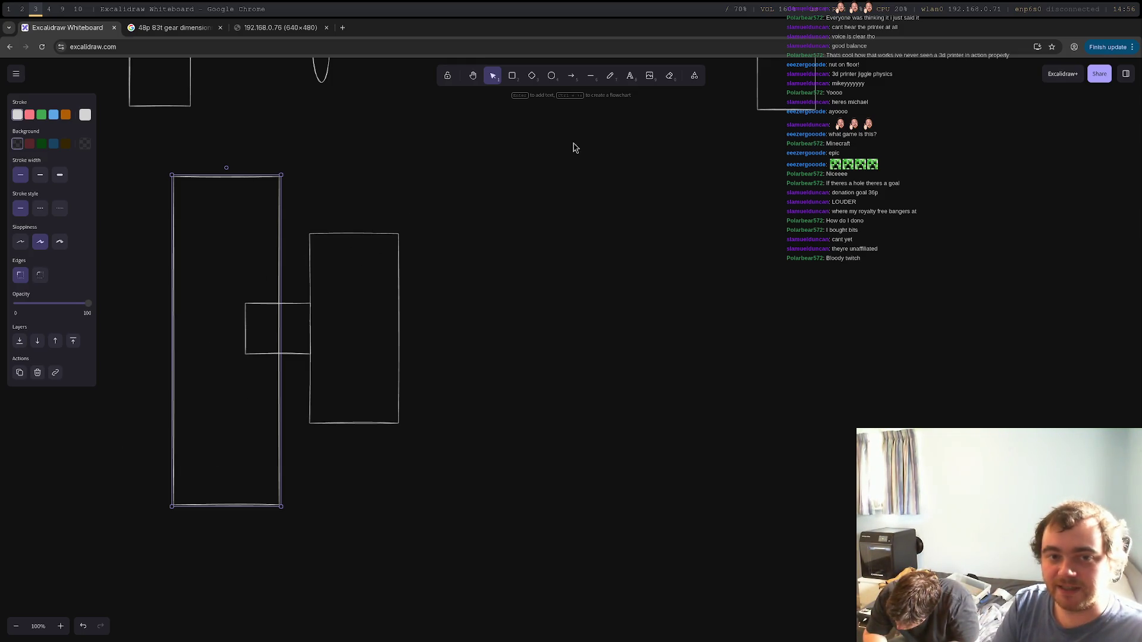
Step: Add an ellipse inside the right rectangle and a short arrow above it
left_click(551, 76)
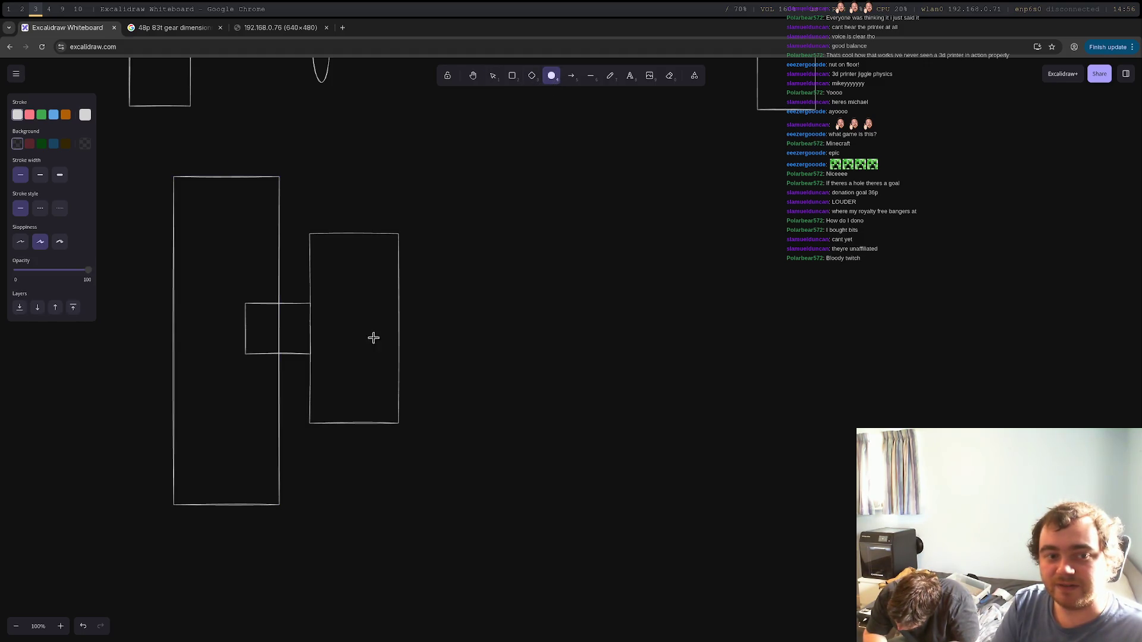
left_click_drag(330, 310, 384, 357)
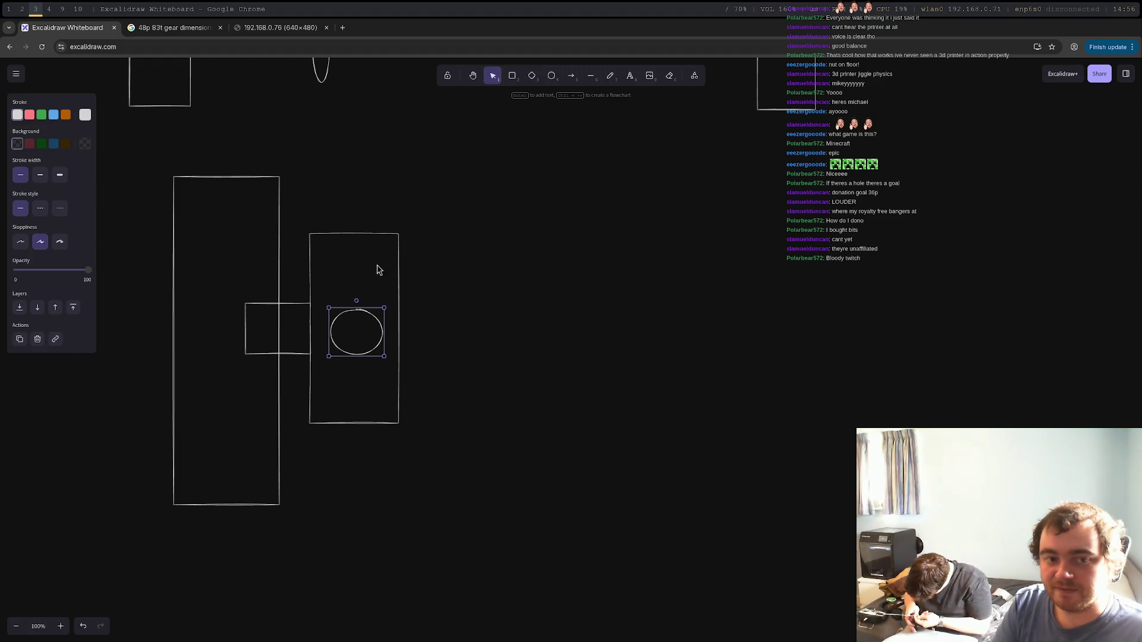
left_click(571, 75)
left_click_drag(329, 208, 409, 207)
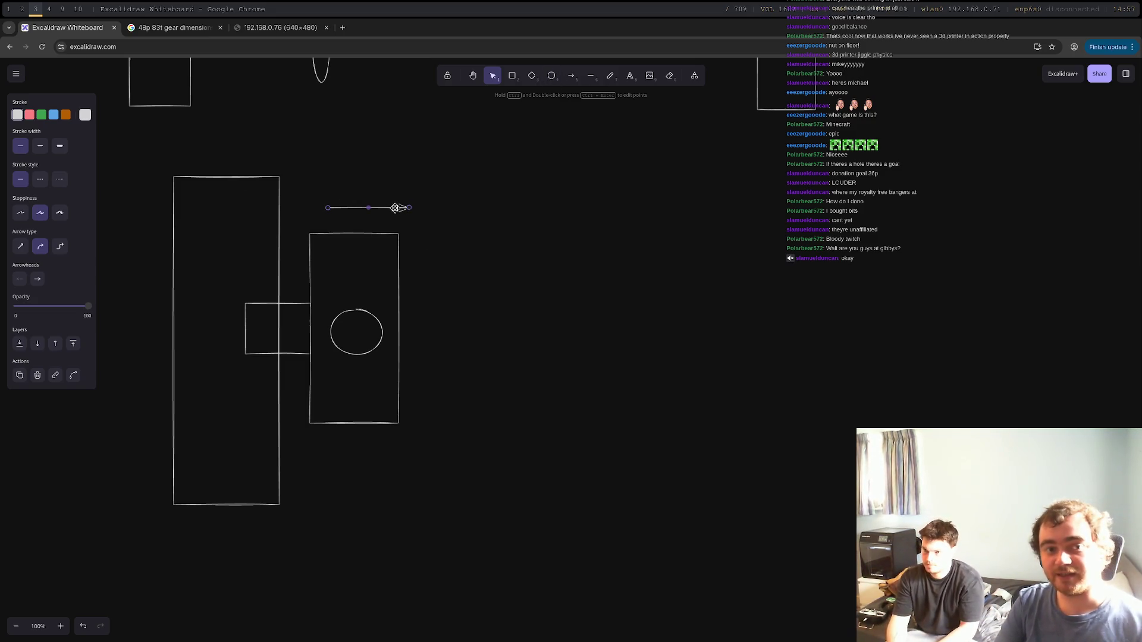
Step: Delete the arrow, duplicate the wheel assembly, rotate the copy 180 degrees and move it right
key("Delete")
left_click_drag(125, 144, 528, 621)
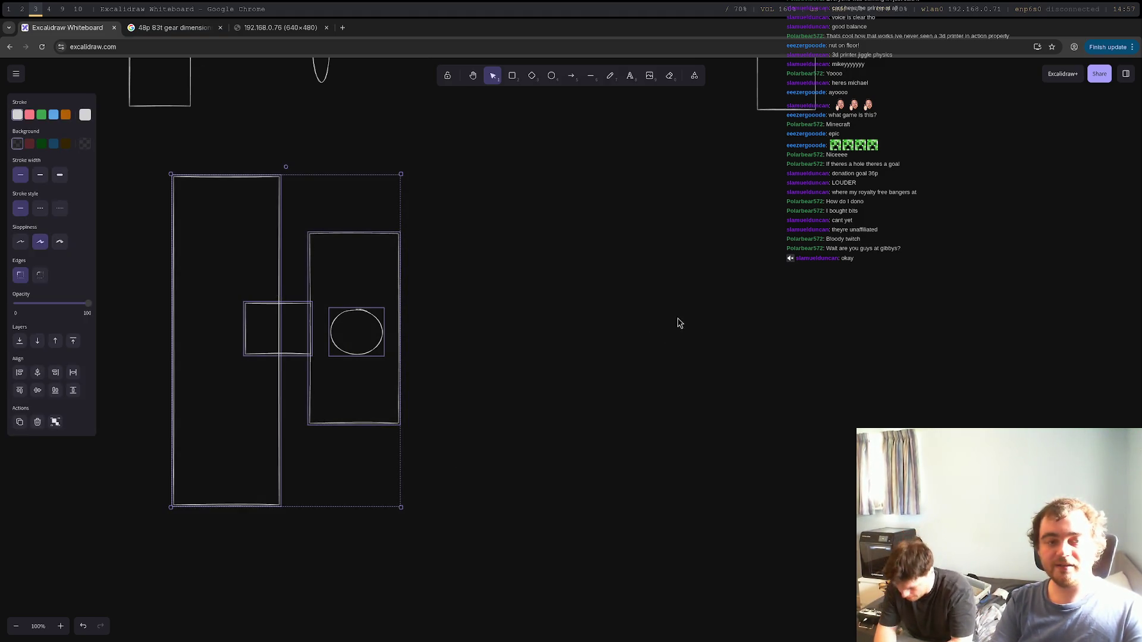
key("ctrl+v")
mouse_move(678, 146)
left_mouse_down()
mouse_move(816, 238)
mouse_move(629, 612)
mouse_move(687, 595)
left_mouse_up()
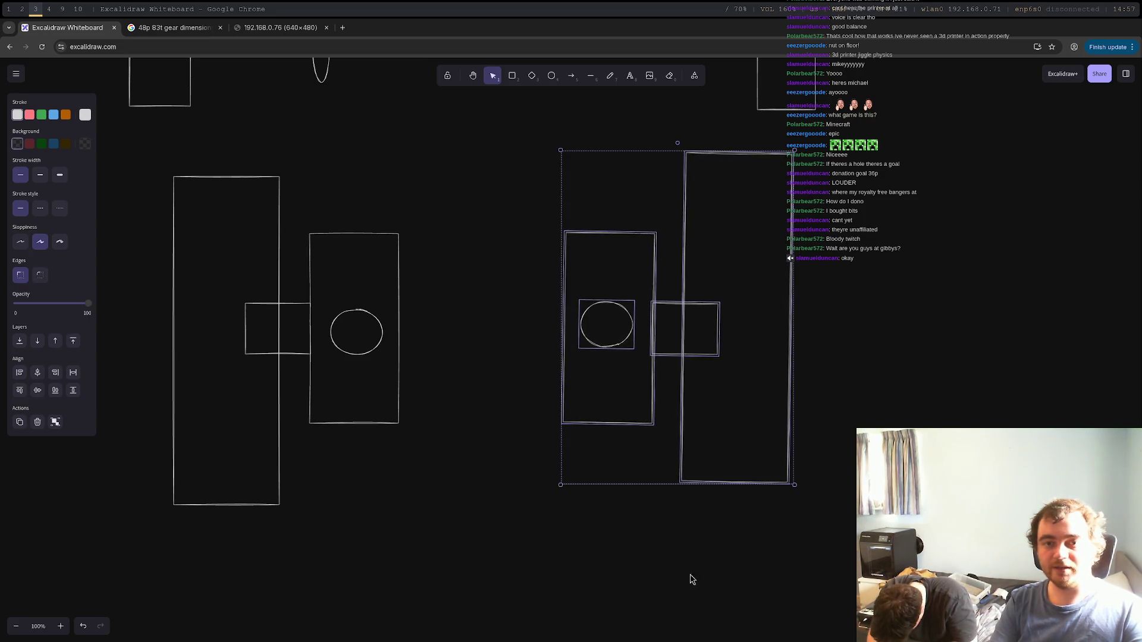
left_click_drag(699, 298, 861, 290)
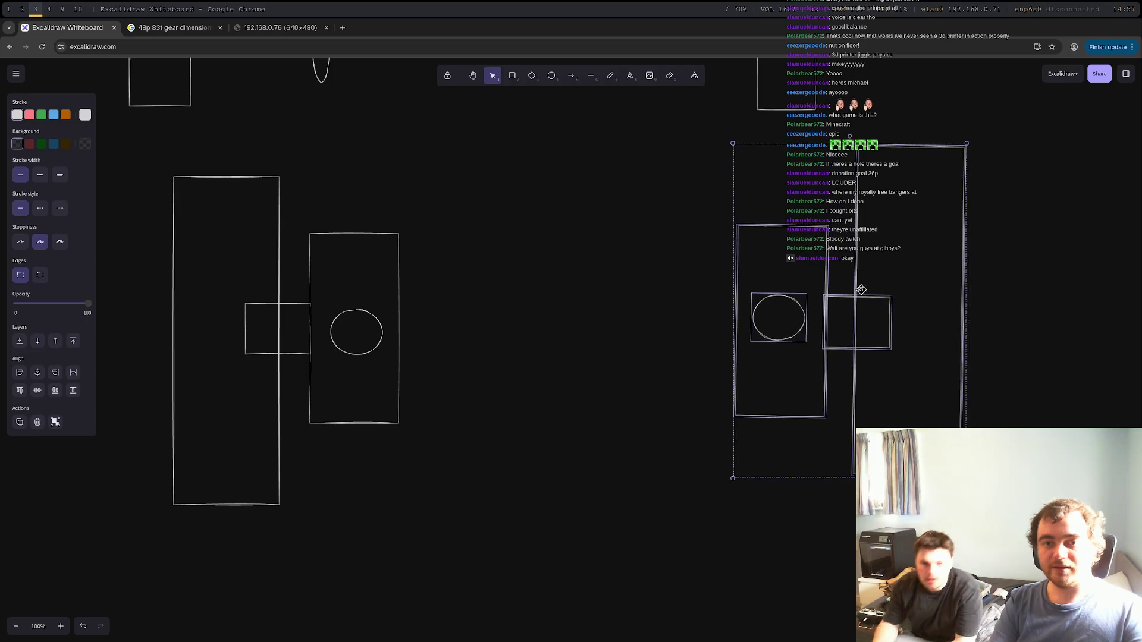
left_click(575, 269)
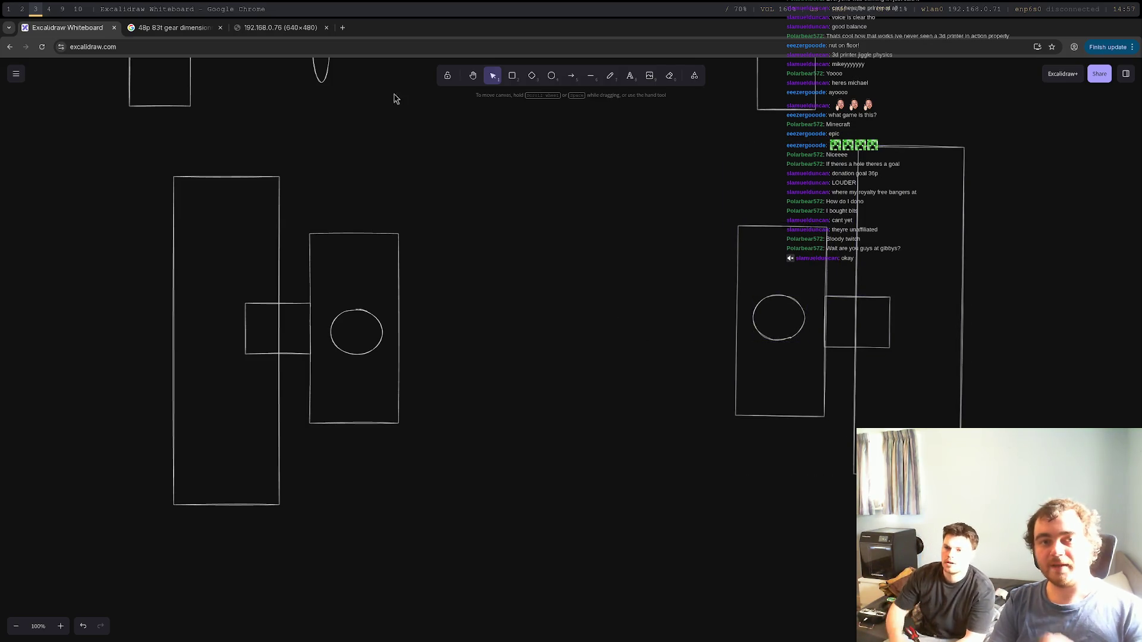
left_click(590, 76)
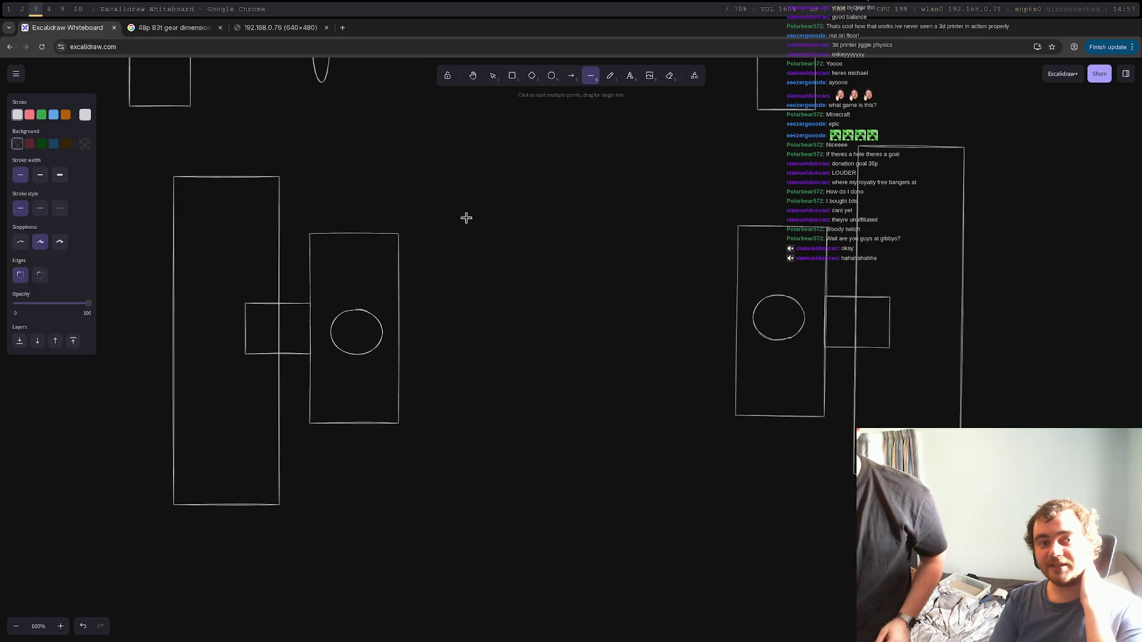
Step: Draw two horizontal axle bars between the left and right wheel assemblies
left_click(357, 264)
left_click_drag(501, 256, 790, 263)
left_click(590, 79)
left_click_drag(355, 391, 783, 390)
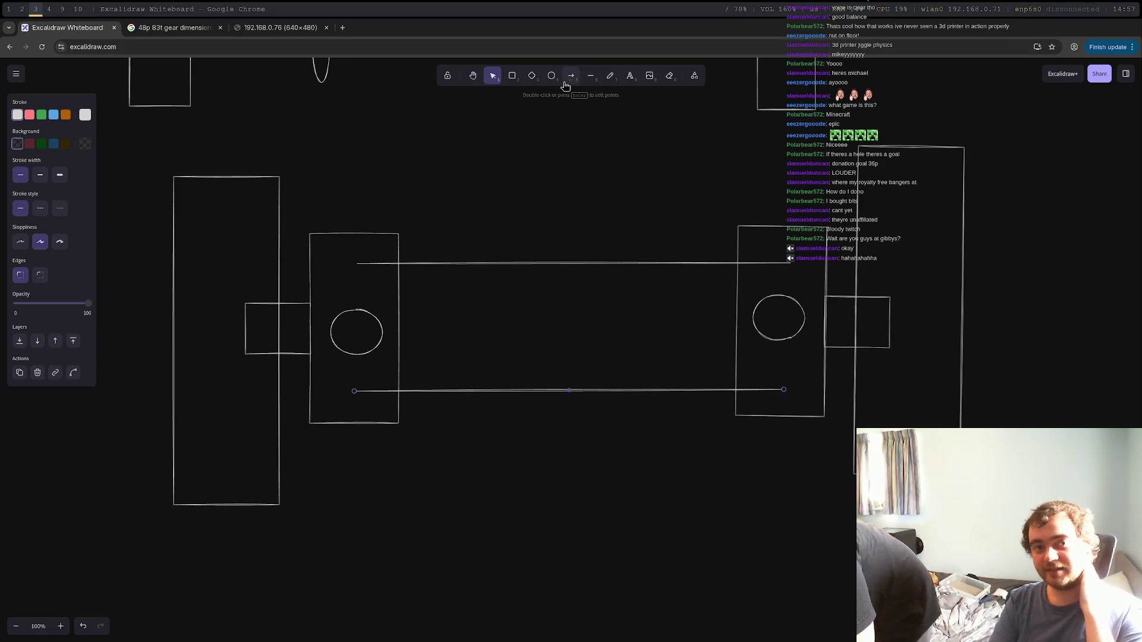
Step: Add a centre box between the bars with a small ellipse and a vertical line through it
left_click_drag(544, 287, 603, 378)
key("o")
left_click_drag(567, 323, 582, 343)
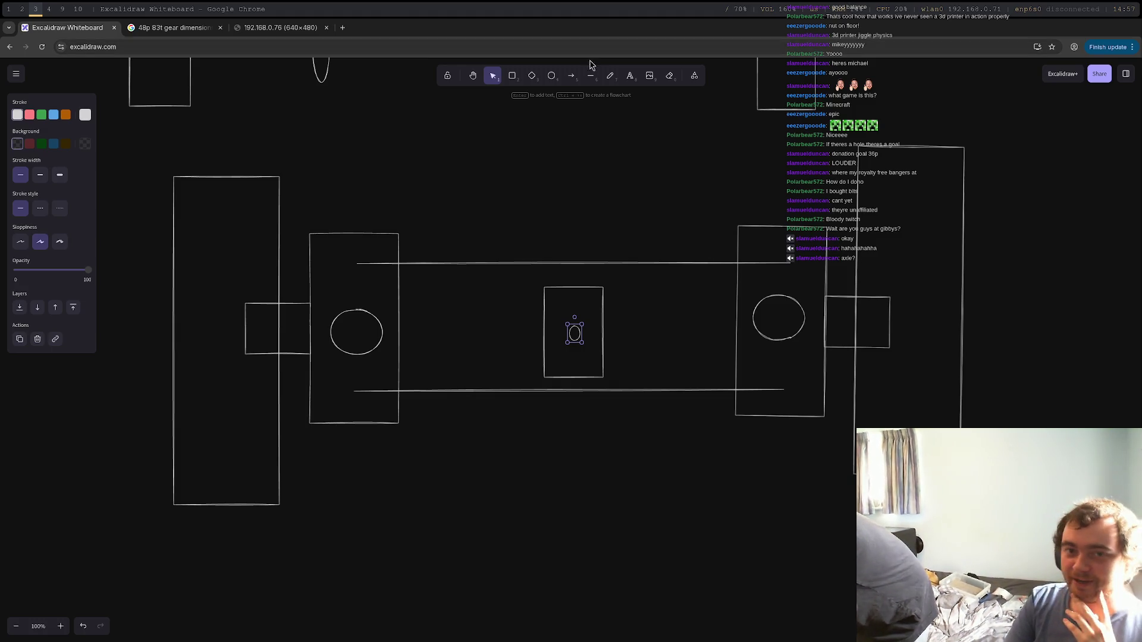
left_click(597, 81)
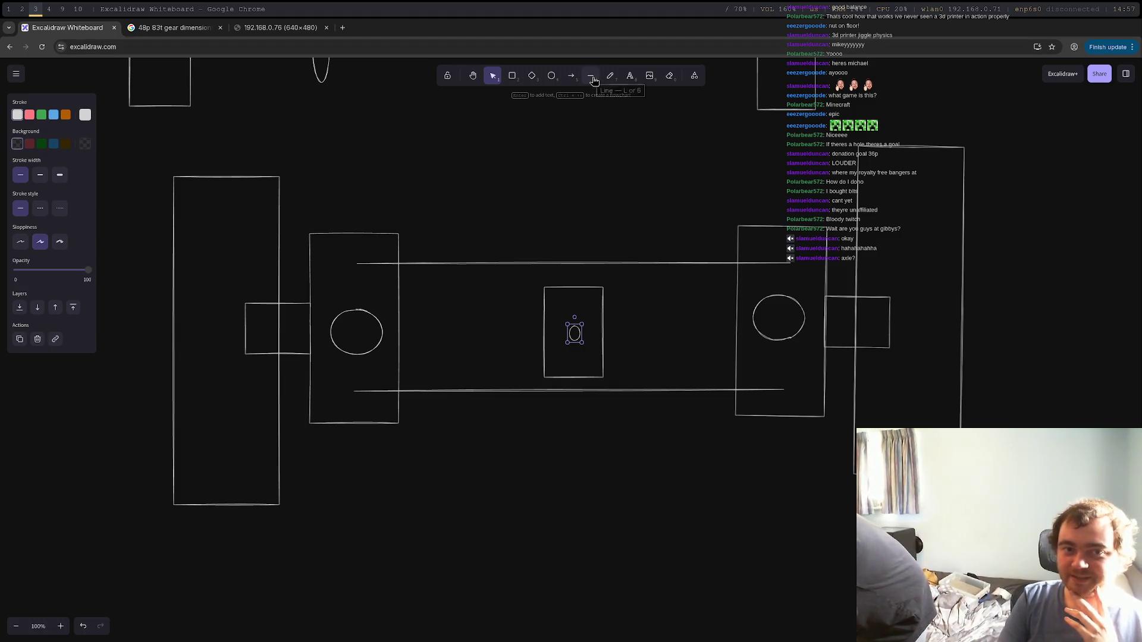
left_click_drag(574, 391, 574, 264)
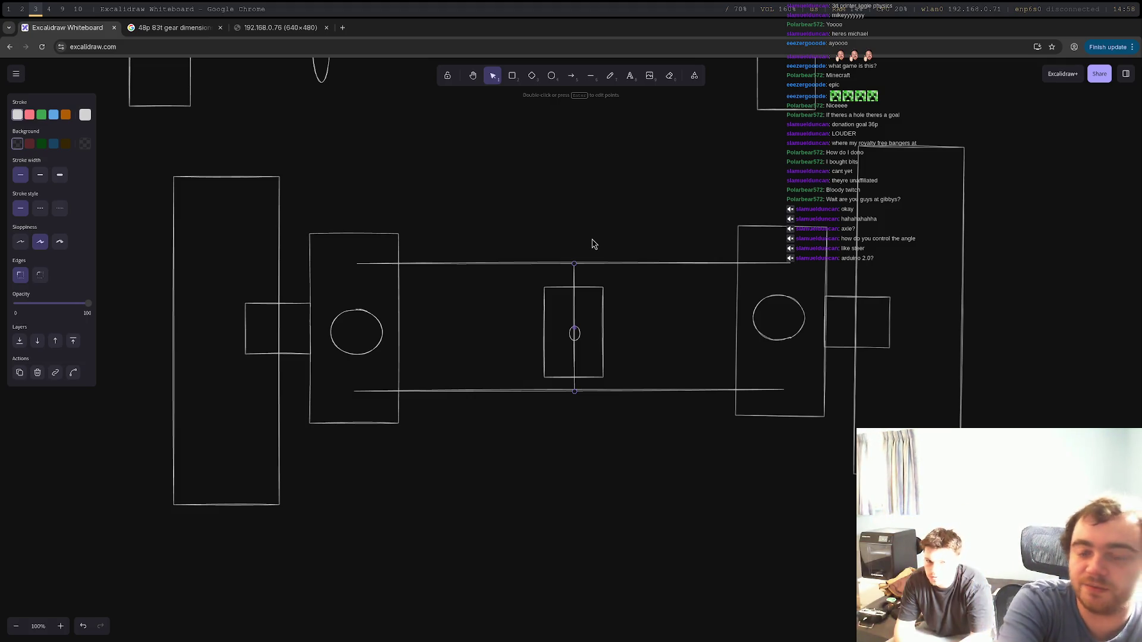
left_click(357, 265)
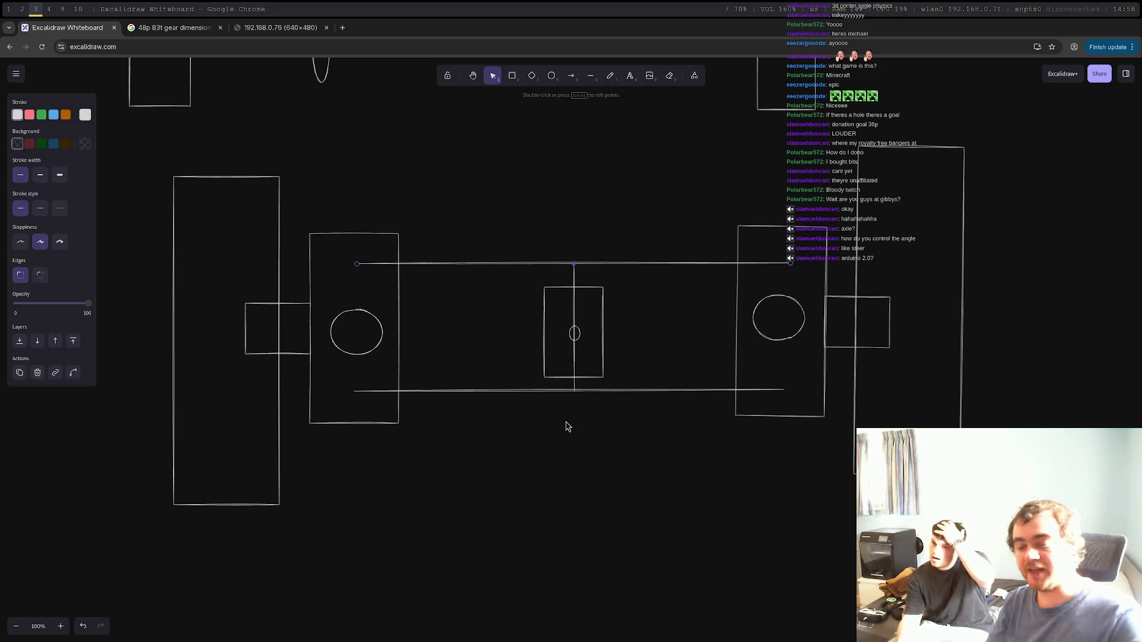
mouse_move(1051, 327)
middle_mouse_down()
mouse_move(423, 382)
mouse_move(194, 372)
middle_mouse_up()
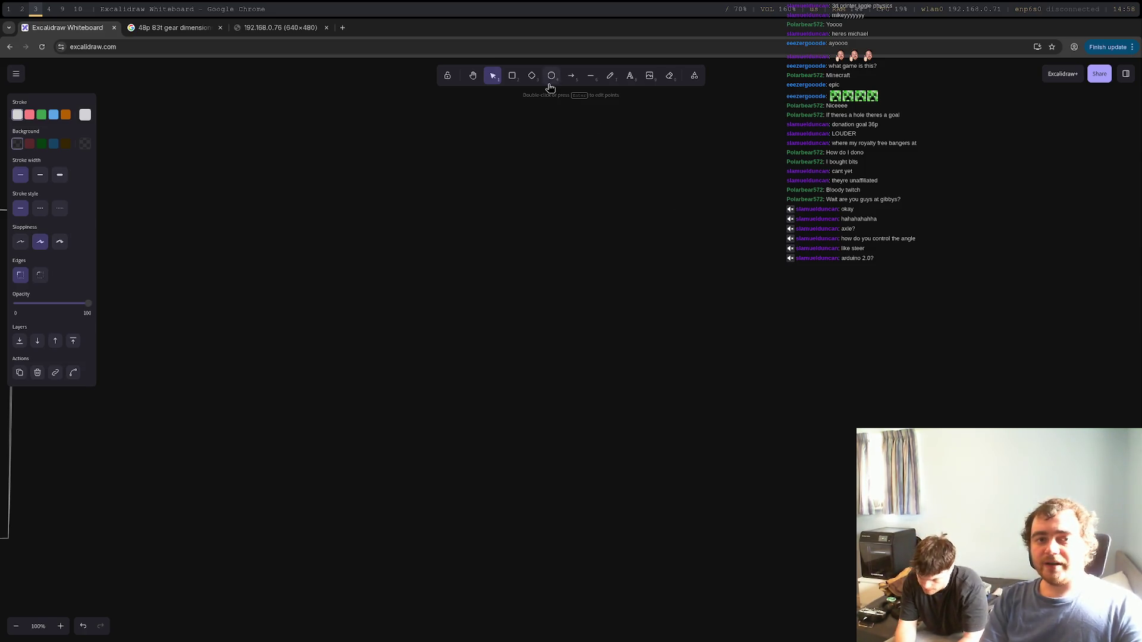
Step: Draw a stepped outline: bottom-left edge, vertical edge, top edge and right-hand edge
left_click(597, 81)
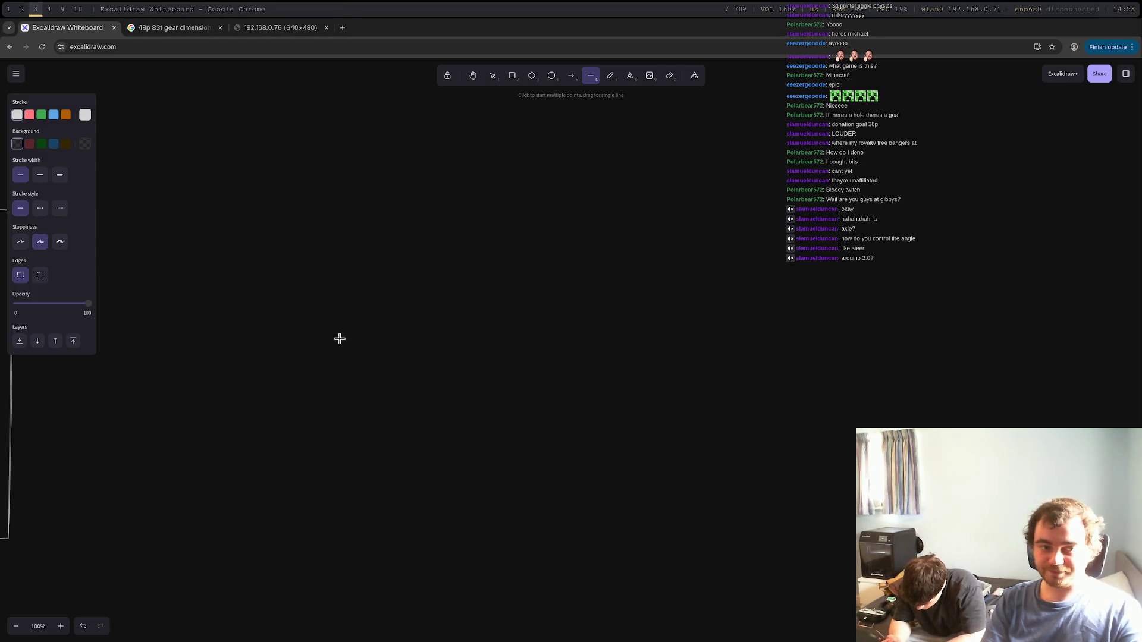
left_click_drag(306, 369, 478, 368)
left_click(590, 75)
left_click_drag(471, 222, 476, 368)
left_click(590, 76)
left_click_drag(473, 221, 631, 219)
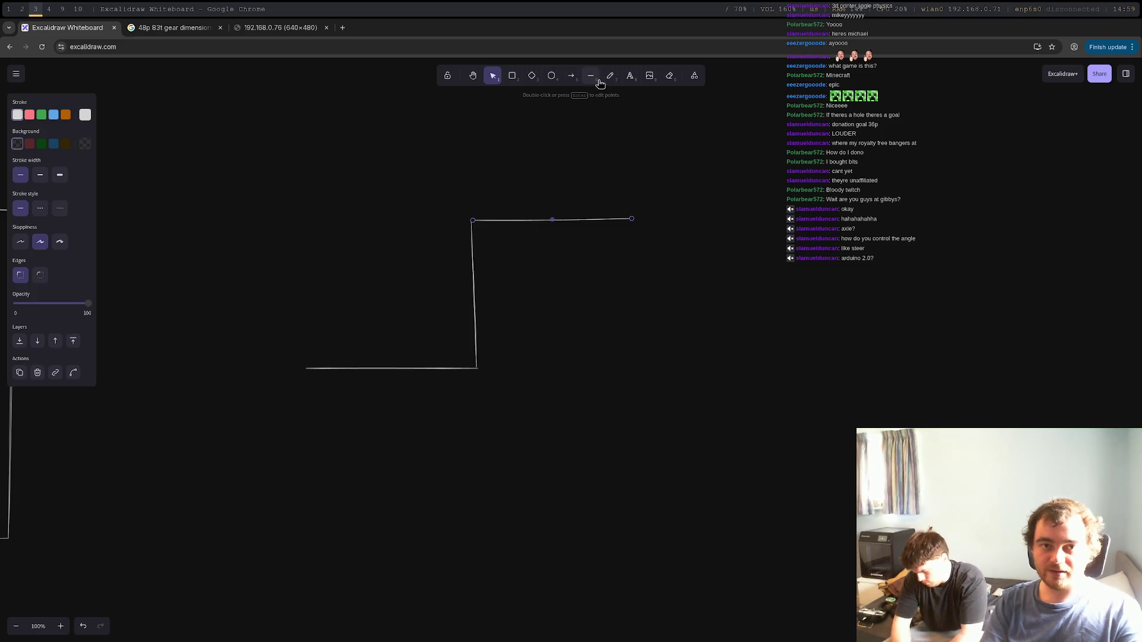
left_click(589, 76)
left_click_drag(641, 379, 632, 219)
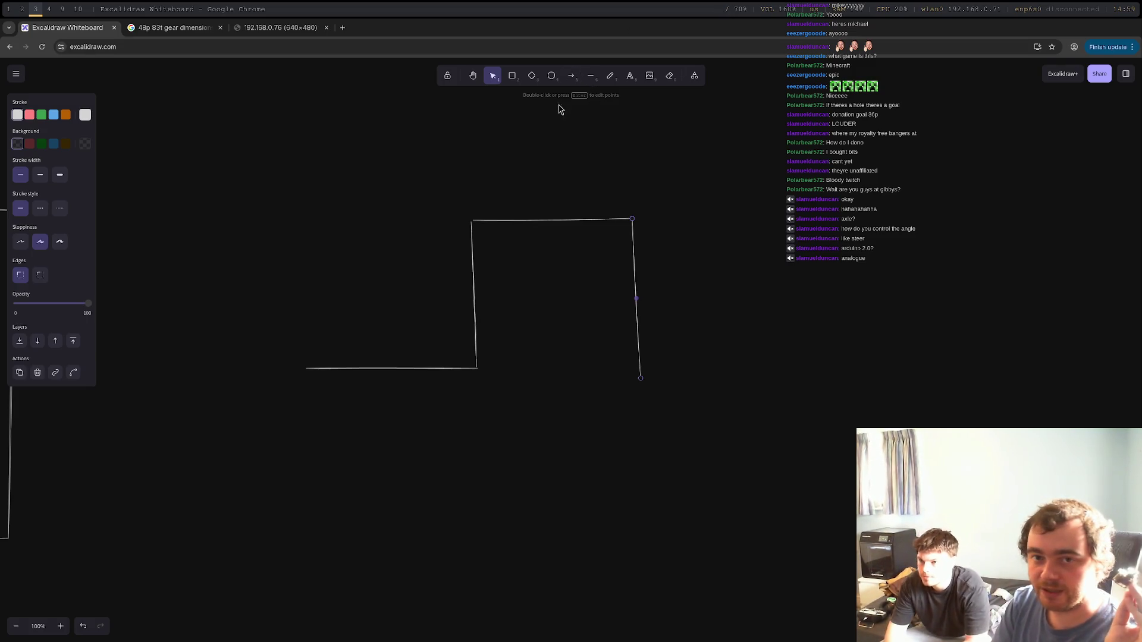
Step: Add parallel lines above the top and bottom-left edges and a long line beneath the outline
left_click(590, 75)
left_click_drag(474, 204, 634, 204)
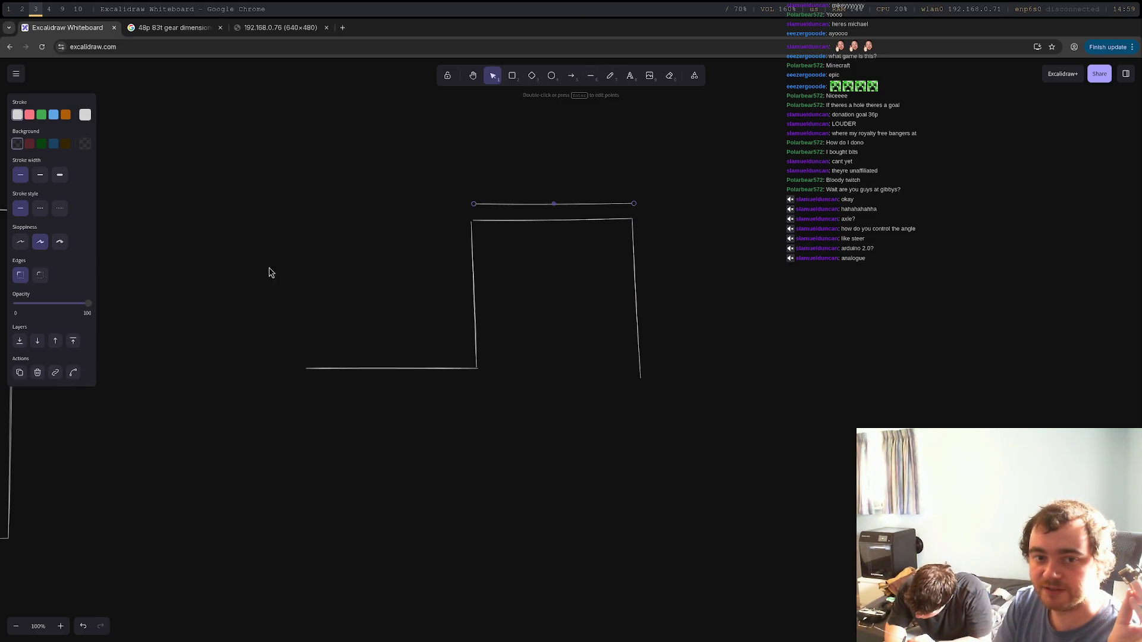
left_click(591, 75)
left_click_drag(311, 347, 468, 347)
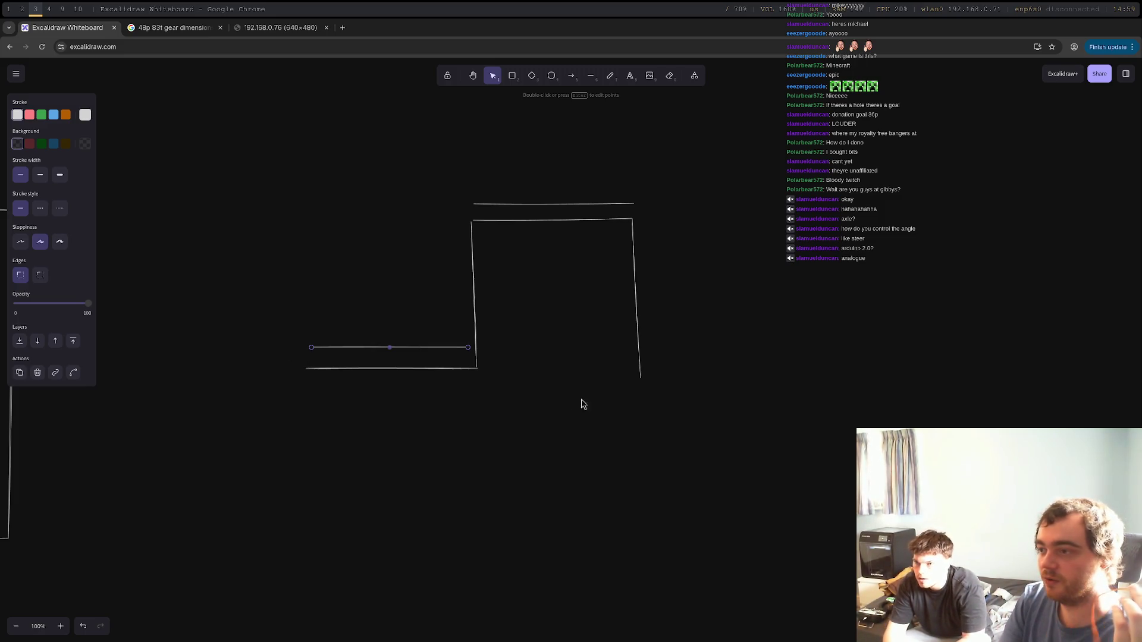
left_click(590, 75)
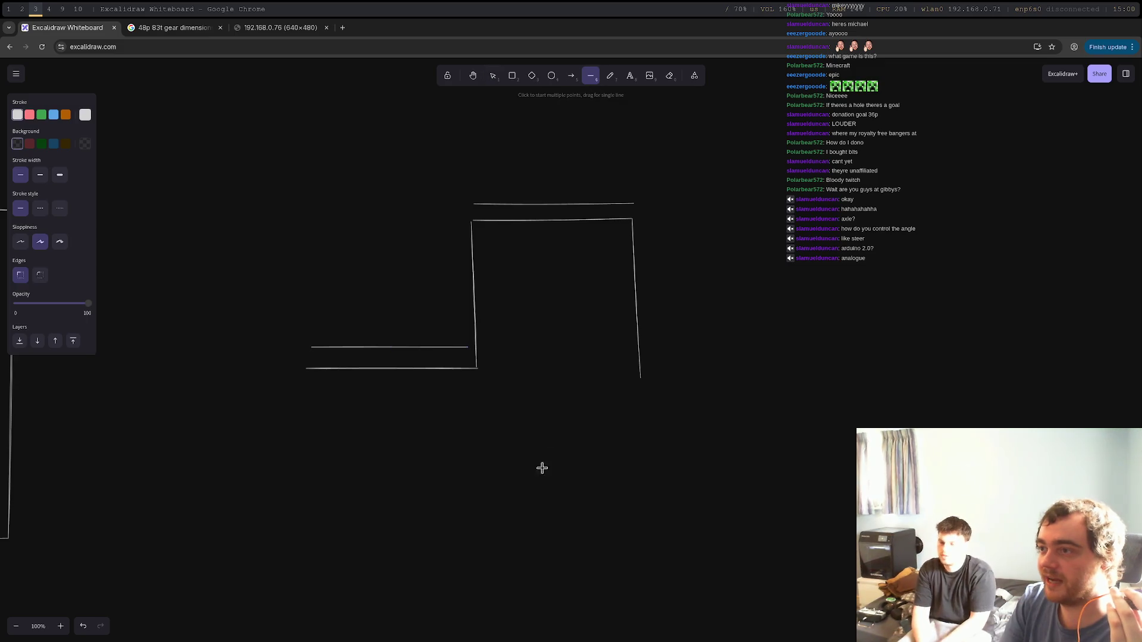
mouse_move(324, 581)
left_mouse_down()
mouse_move(655, 577)
mouse_move(726, 589)
left_mouse_up()
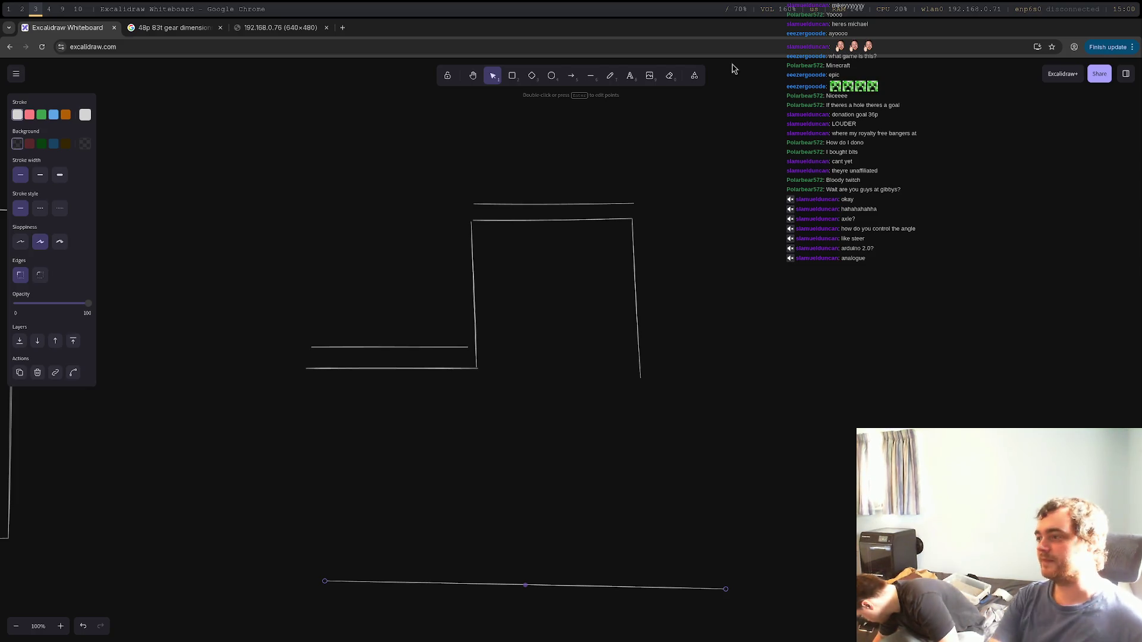
middle_click_drag(379, 387, 689, 409)
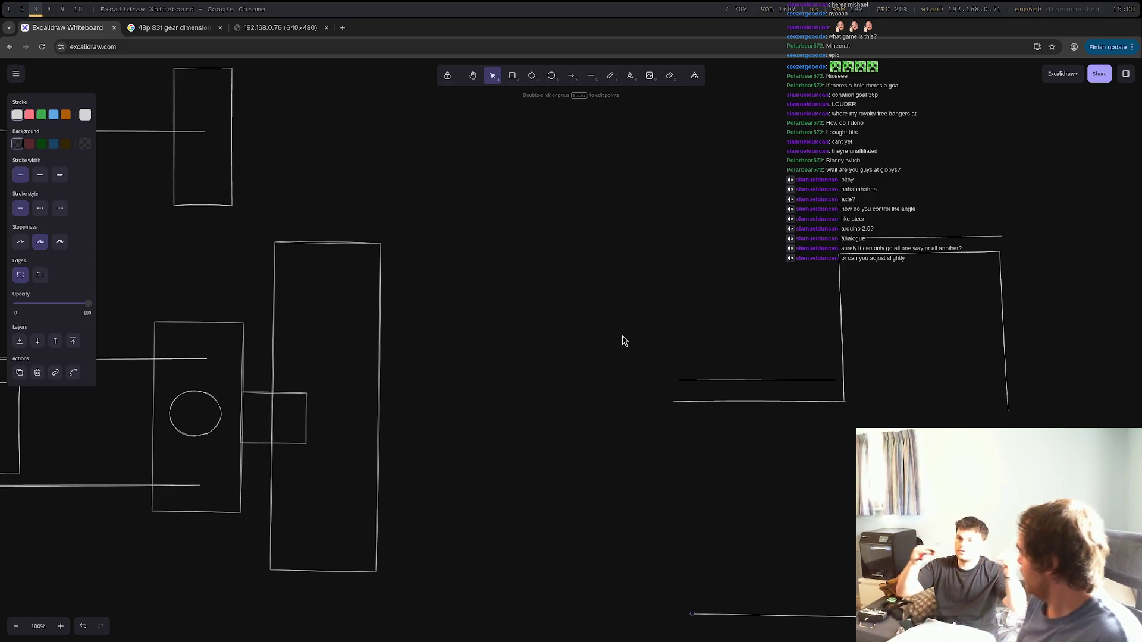
Step: Freehand a curved double arrow above the centre box and a sideways arrow below the bars
mouse_move(503, 319)
middle_mouse_down()
mouse_move(864, 356)
mouse_move(1043, 263)
middle_mouse_up()
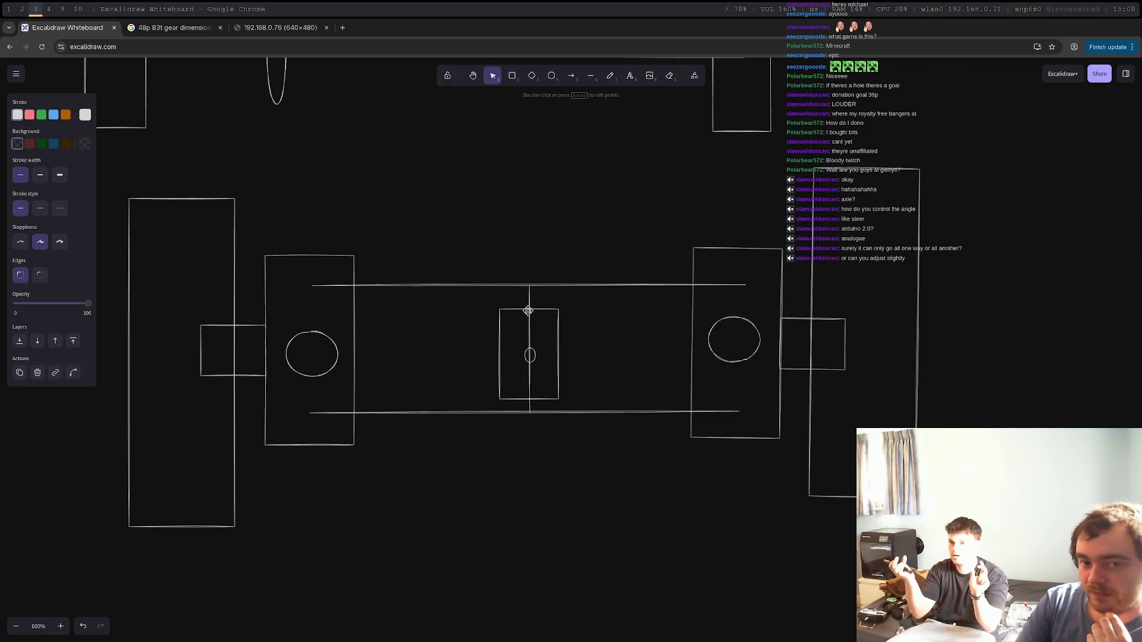
left_click(612, 78)
mouse_move(505, 306)
left_mouse_down()
mouse_move(547, 302)
mouse_move(515, 312)
left_mouse_up()
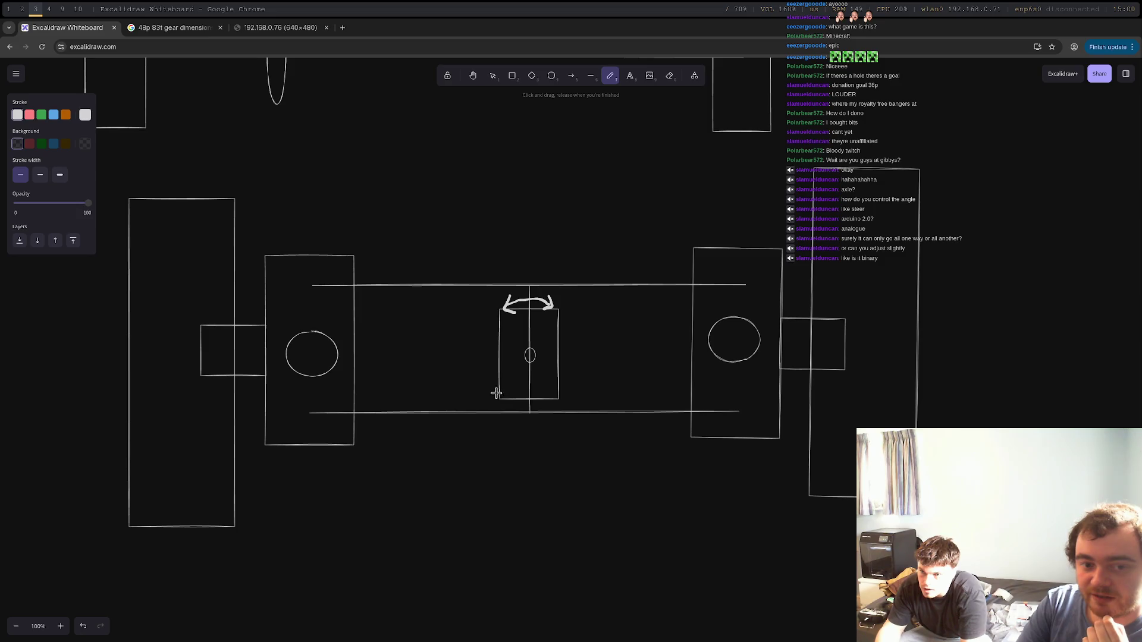
mouse_move(408, 450)
left_mouse_down()
mouse_move(629, 441)
mouse_move(640, 455)
left_mouse_up()
left_click_drag(417, 441, 418, 457)
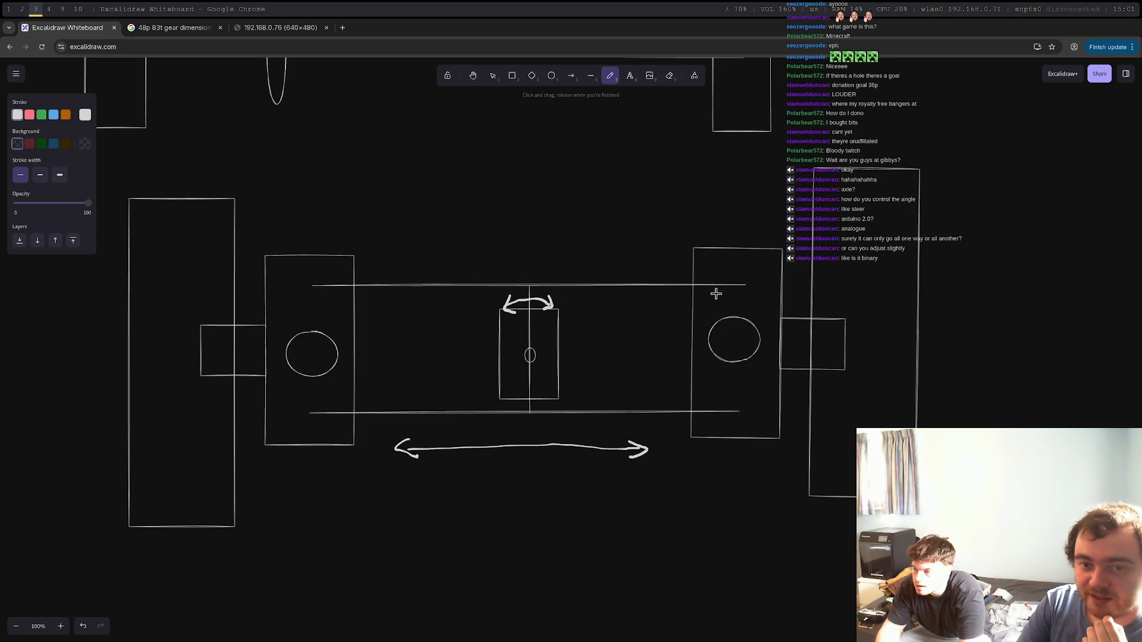
Step: Mark a dot in the centre of both the right and left circles
left_click_drag(735, 343, 733, 342)
left_click_drag(314, 356, 314, 354)
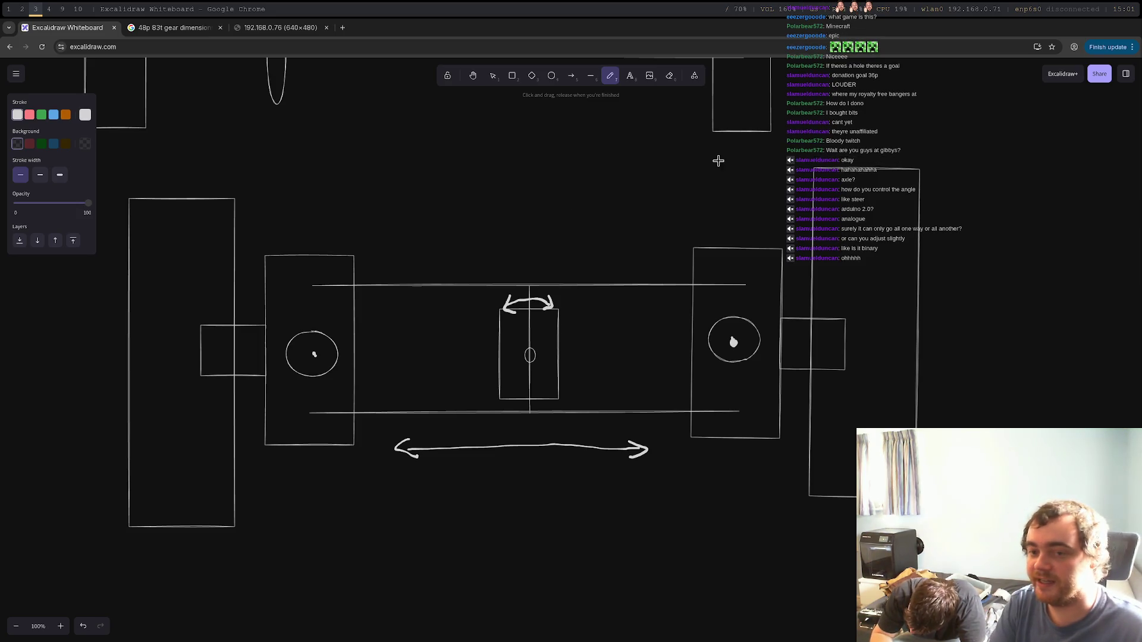
scroll(732, 122, "down", 4)
scroll(706, 248, "up", 6)
scroll(706, 248, "right", 12)
scroll(638, 276, "right", 2)
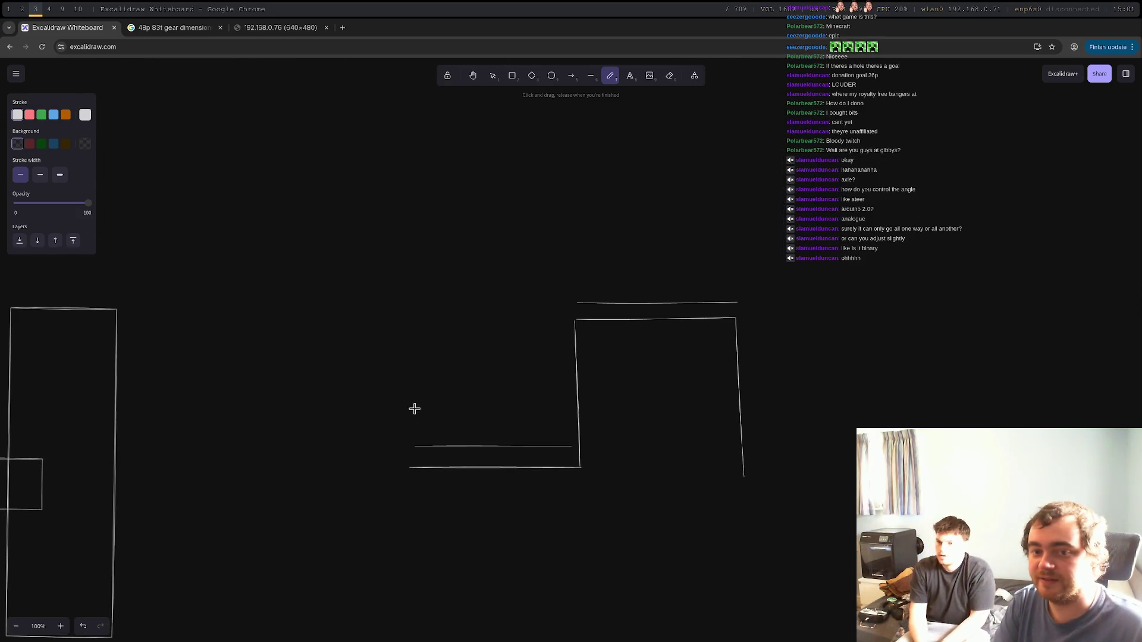
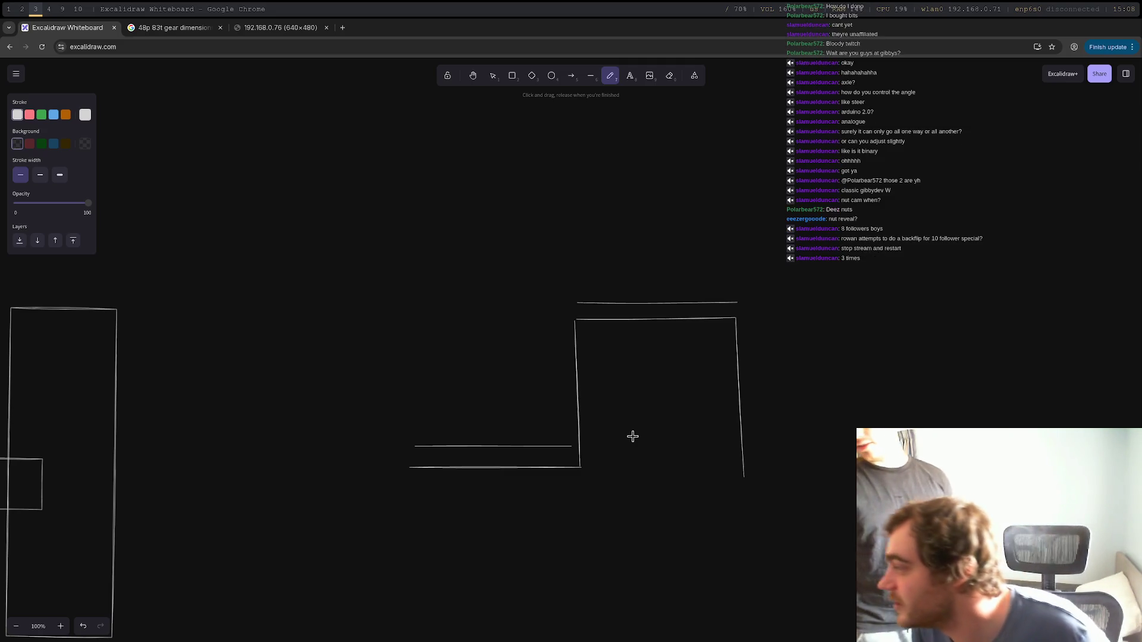
Step: Open a new browser tab, cycle to the 48p 83t gear dimensions search, then return to FreeCAD
key("super+0")
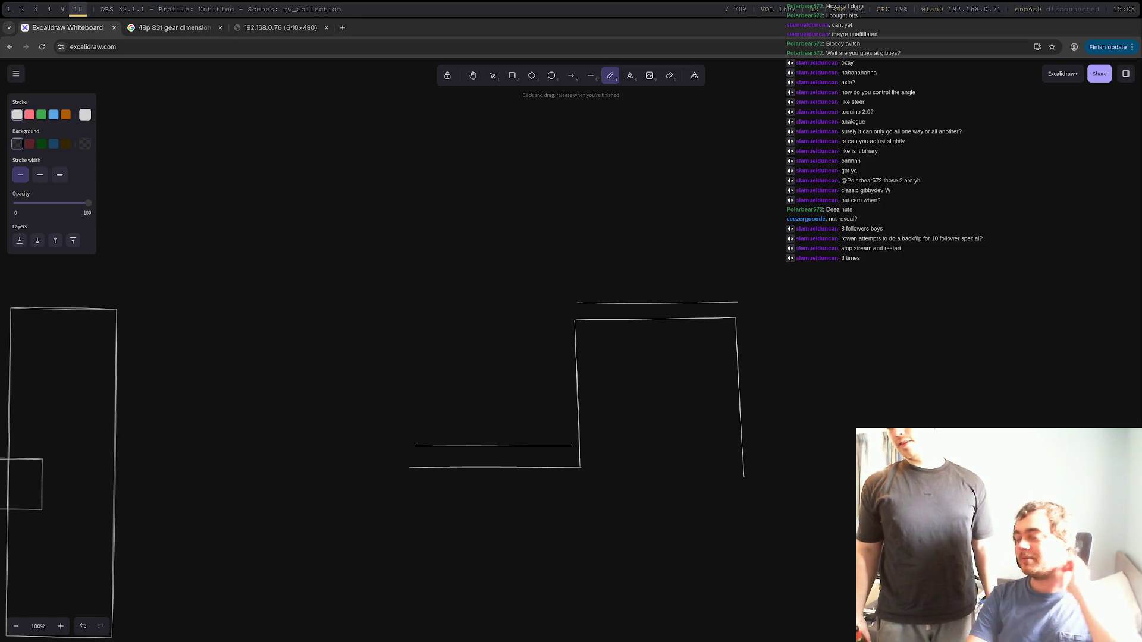
key("super+3")
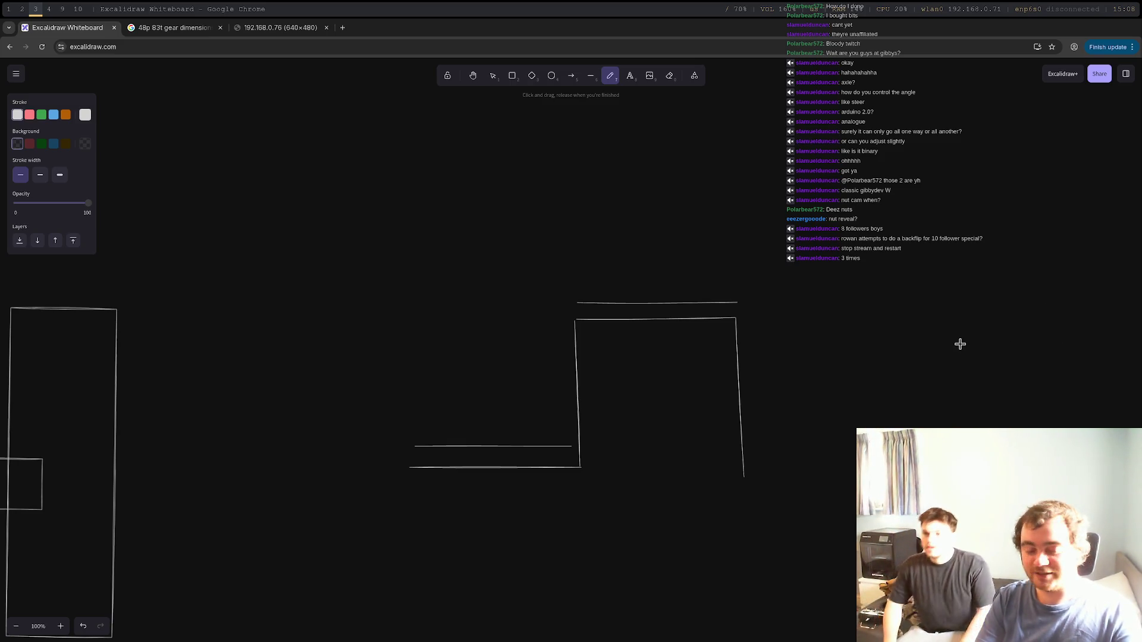
left_click(342, 28)
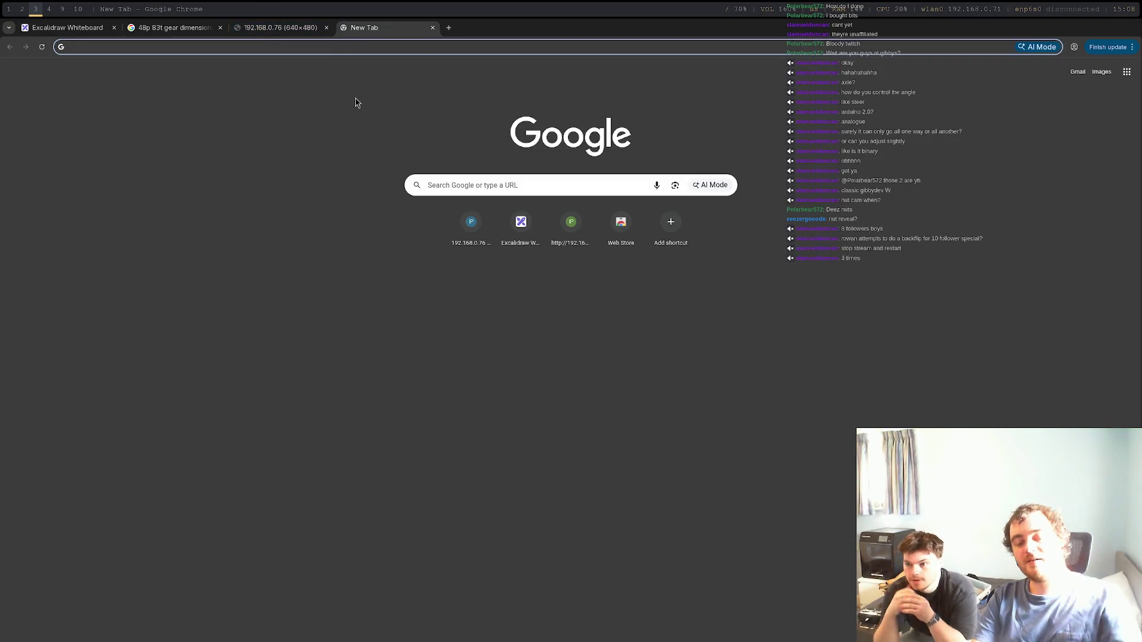
key("ctrl+1")
key("ctrl+Tab")
key("ctrl+Tab")
key("ctrl+Tab")
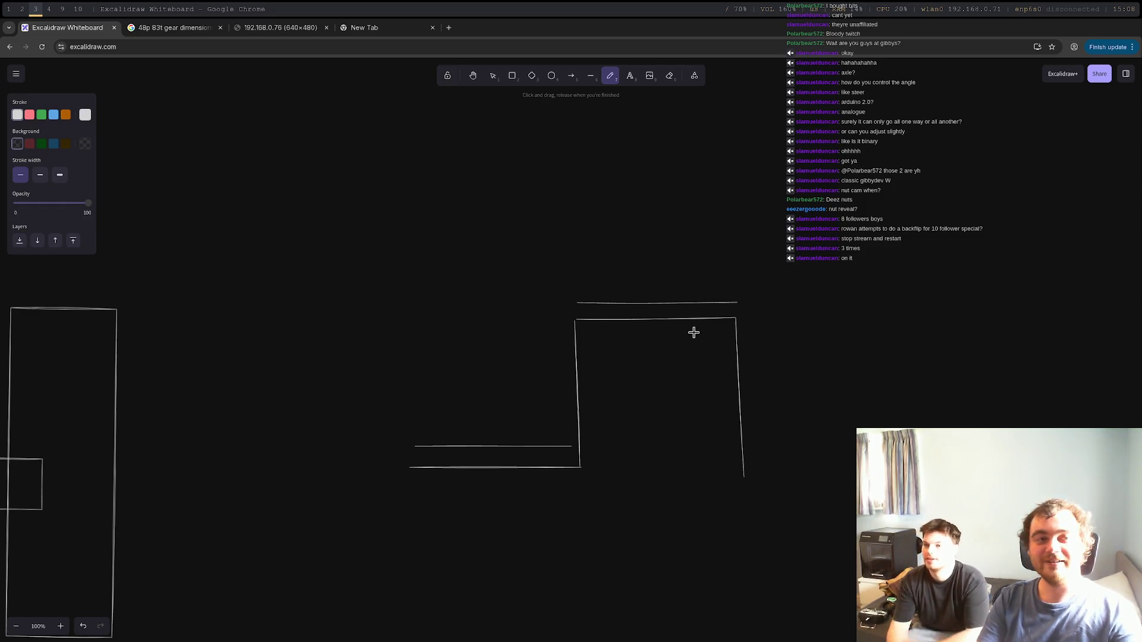
key("ctrl+shift+Tab")
key("ctrl+shift+Tab")
key("ctrl+shift+Tab")
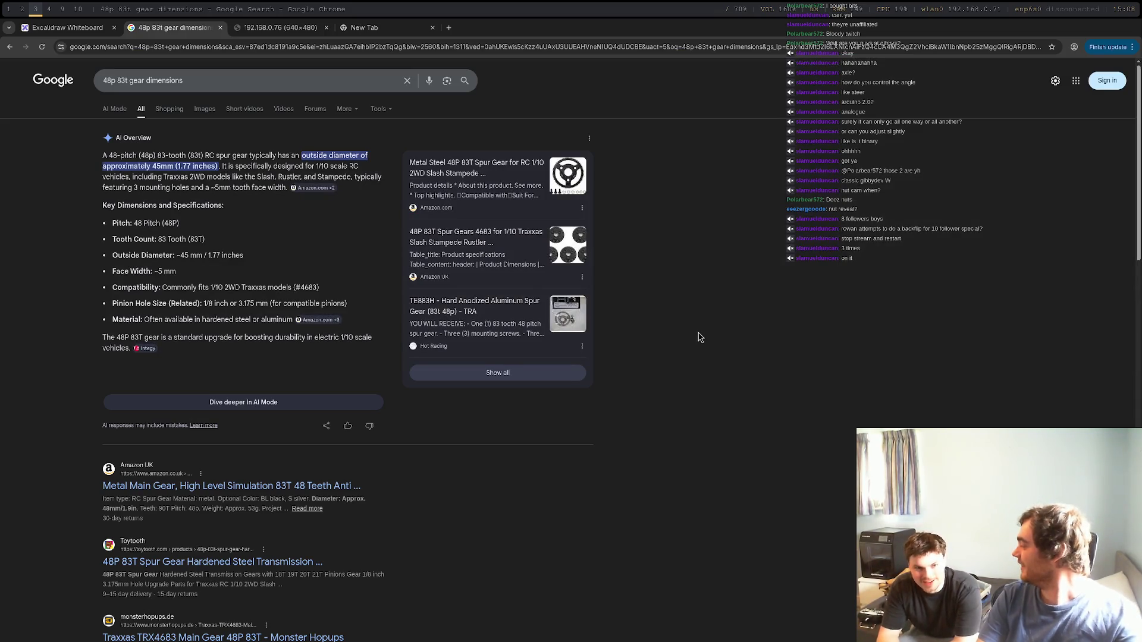
key("super+1")
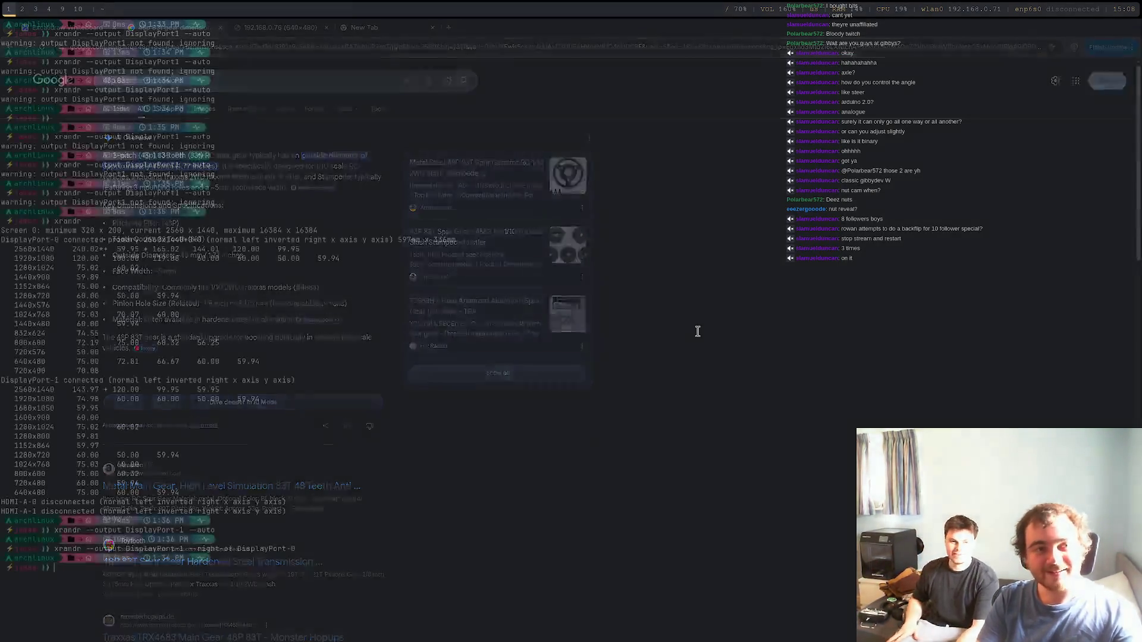
key("super+2")
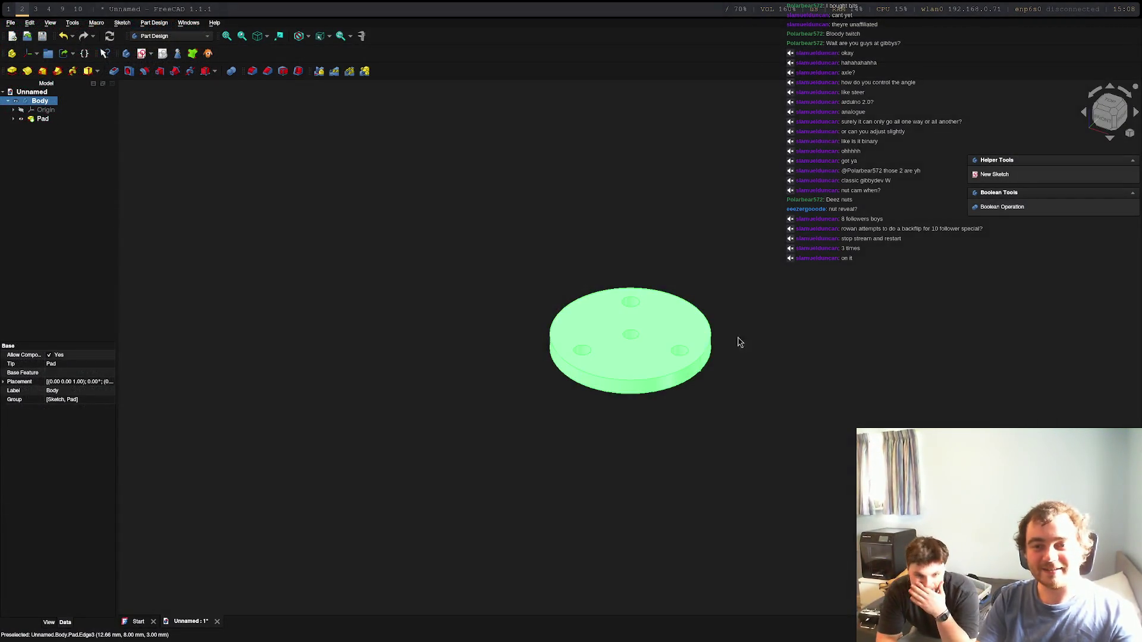
Step: Undo the pad and open the disc sketch for editing
key("ctrl+z")
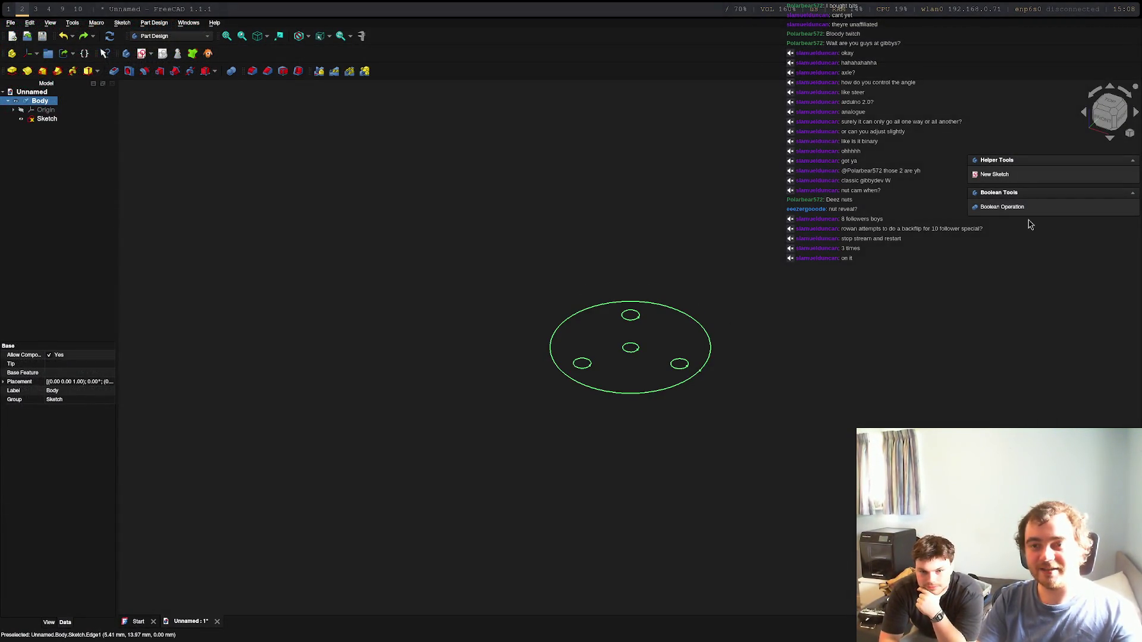
double_click(44, 119)
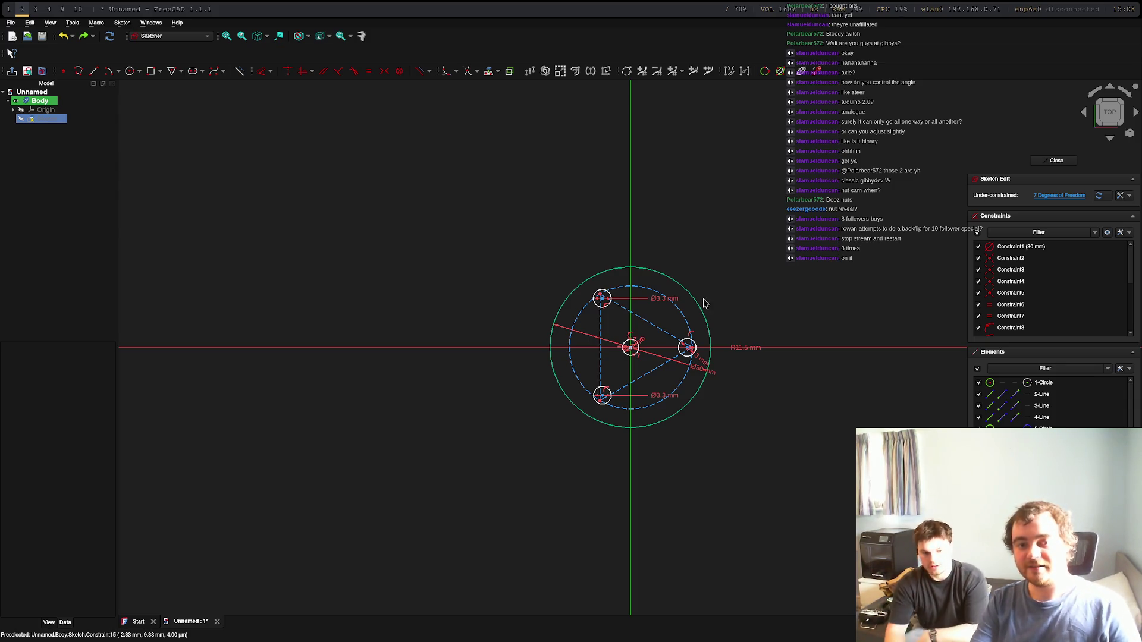
scroll(718, 323, "up", 5)
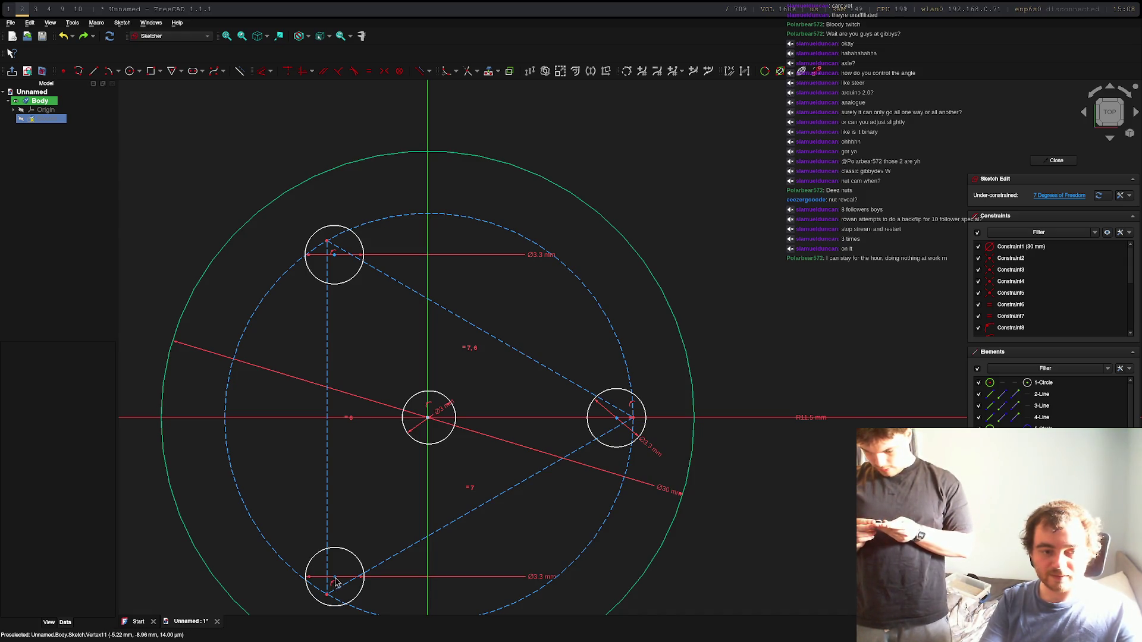
Step: Reposition the bottom, top and right small holes, then close the sketch
left_click_drag(336, 583, 332, 584)
left_click_drag(334, 255, 332, 251)
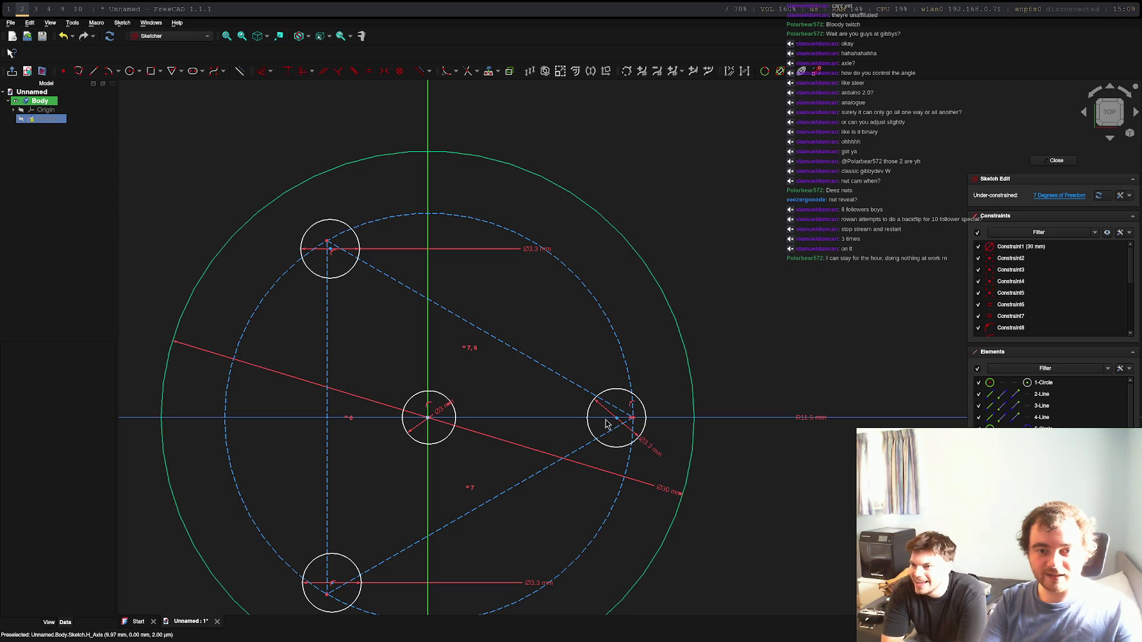
left_click_drag(618, 419, 622, 421)
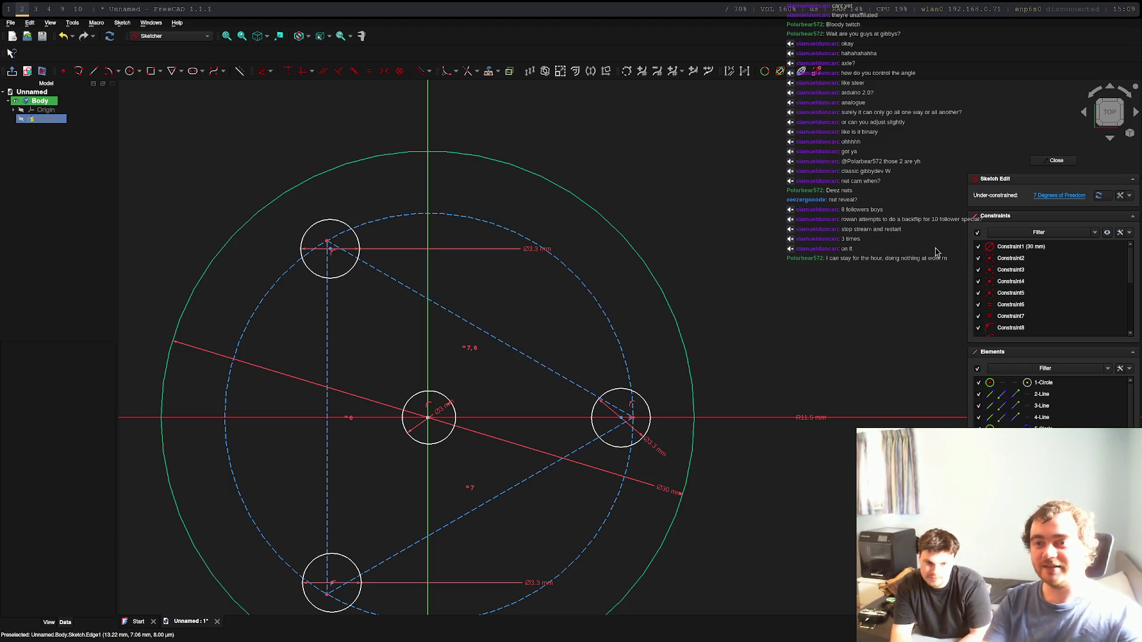
left_click(1056, 160)
left_click(791, 285)
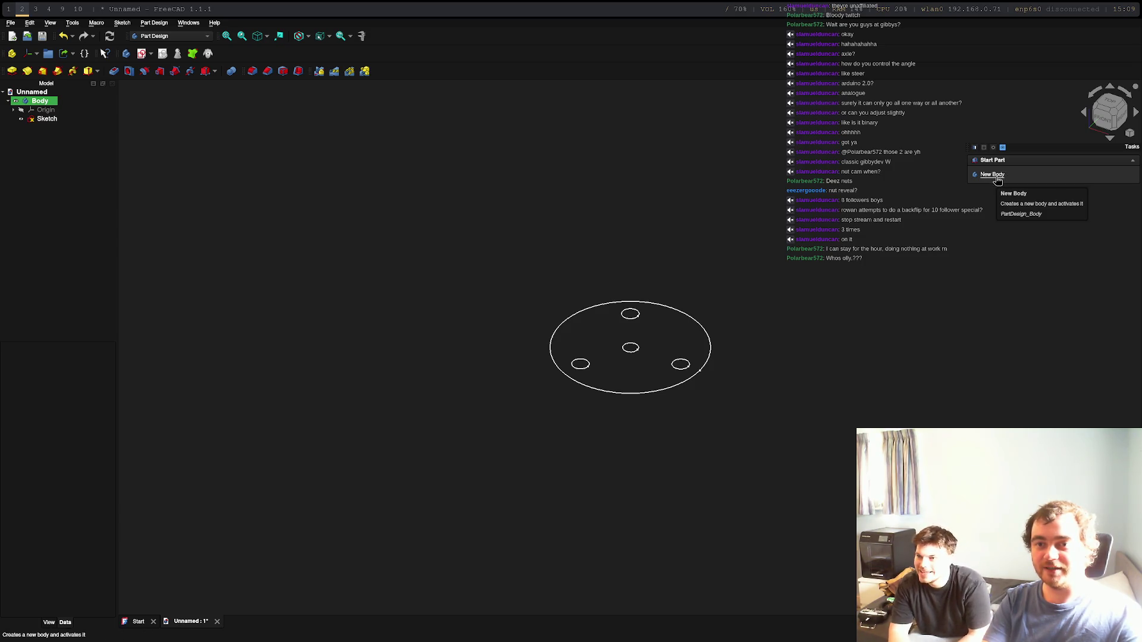
Step: Select the outer circle and all four hole circles and pad them into a solid disc
left_click(678, 310)
left_click(636, 320)
left_click(631, 347)
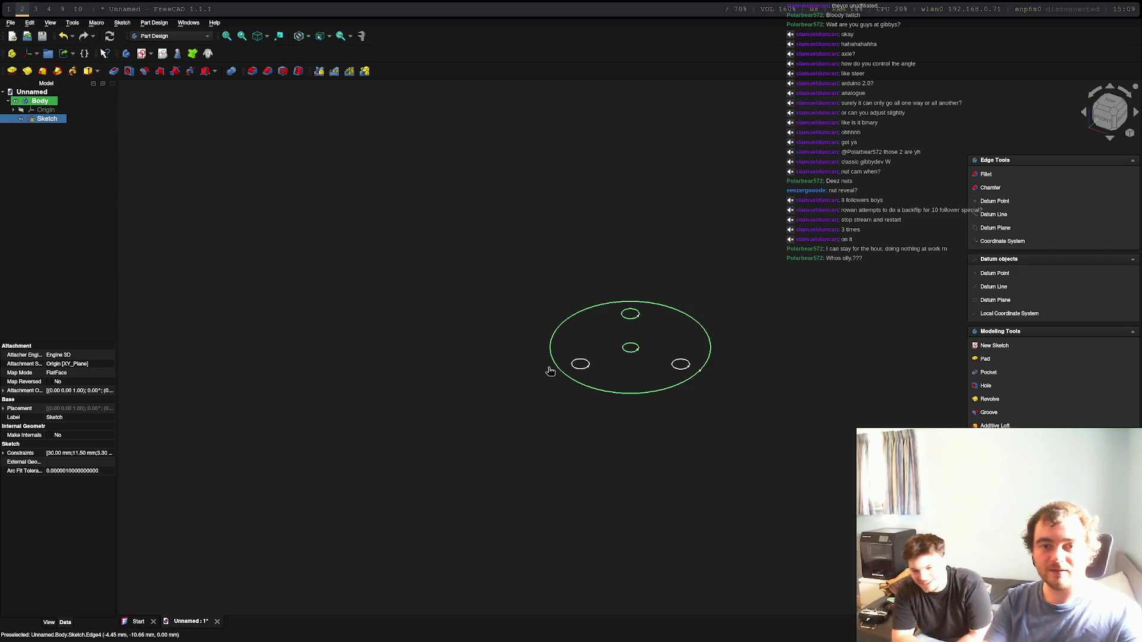
left_click(586, 365)
left_click(684, 364)
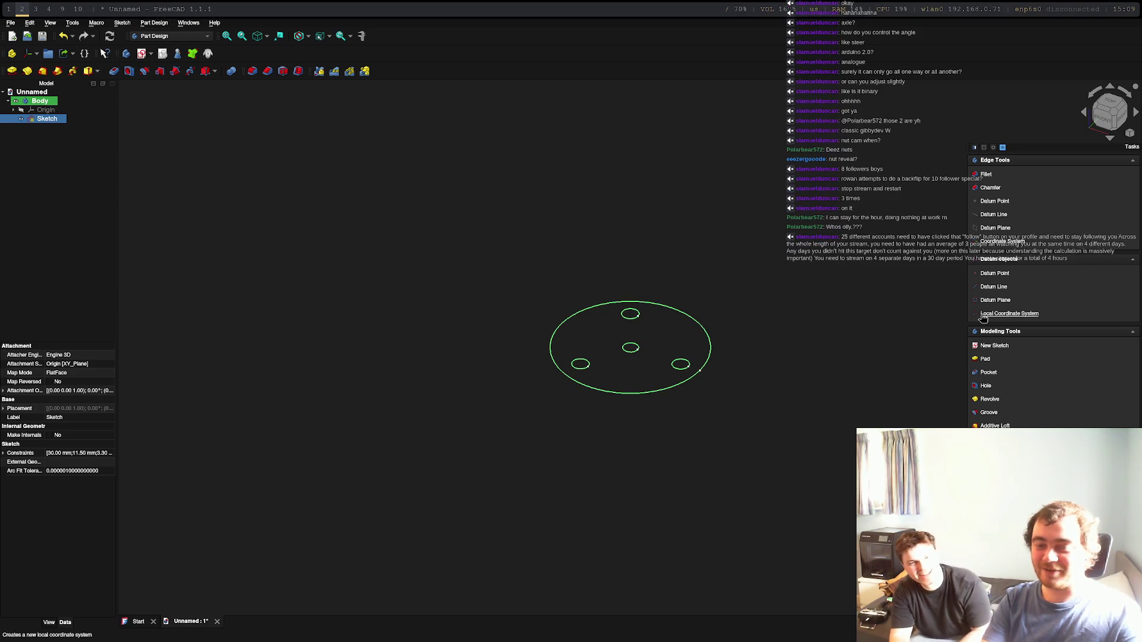
left_click(985, 360)
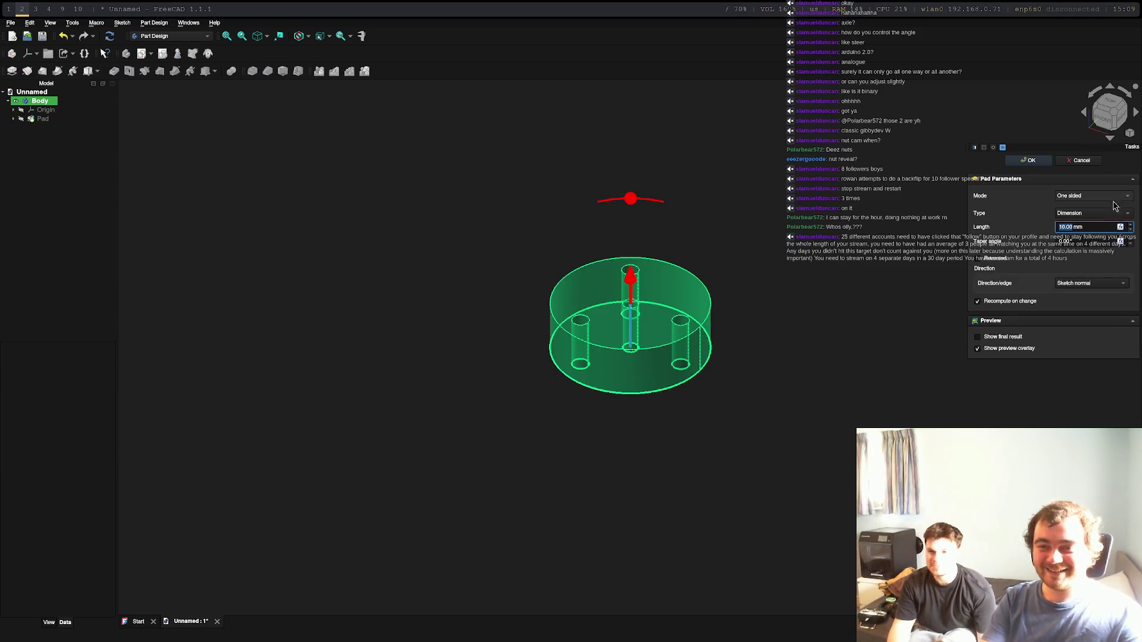
key("Return")
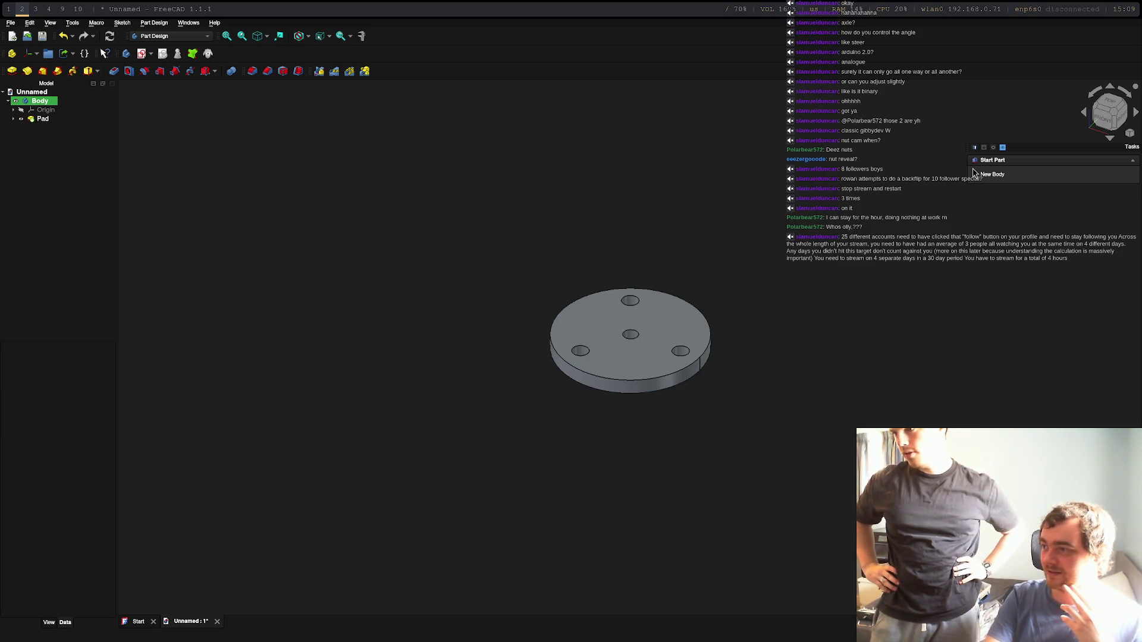
key("super+0")
Step: Select the disc's Body in the model tree and bring up the File menu for export
key("super+2")
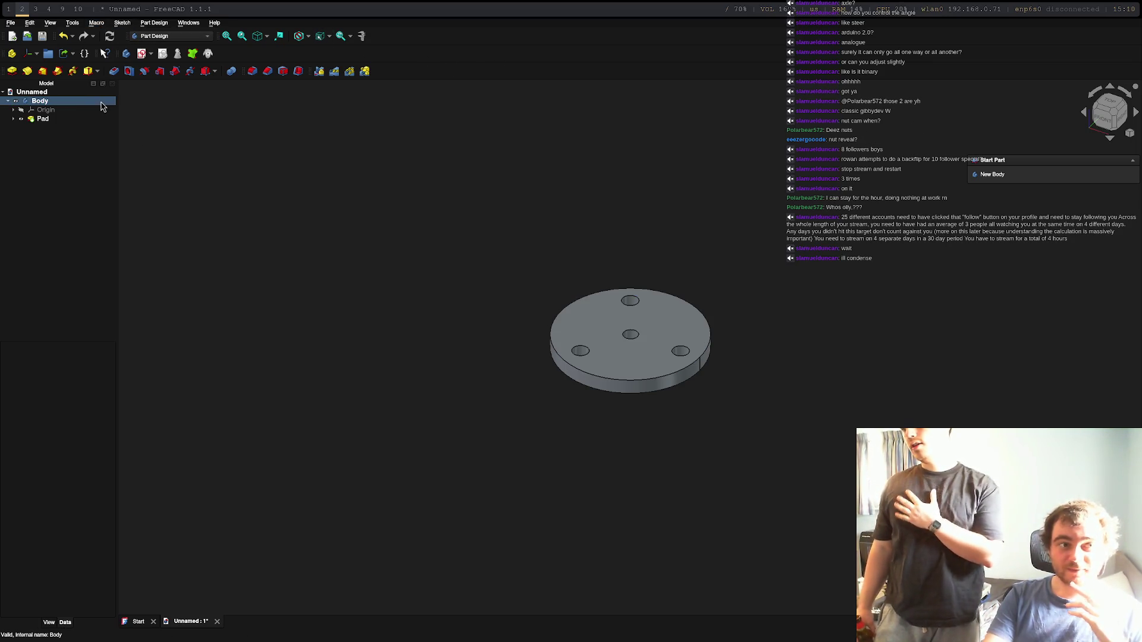
left_click(47, 120)
left_click(39, 101)
right_click(43, 101)
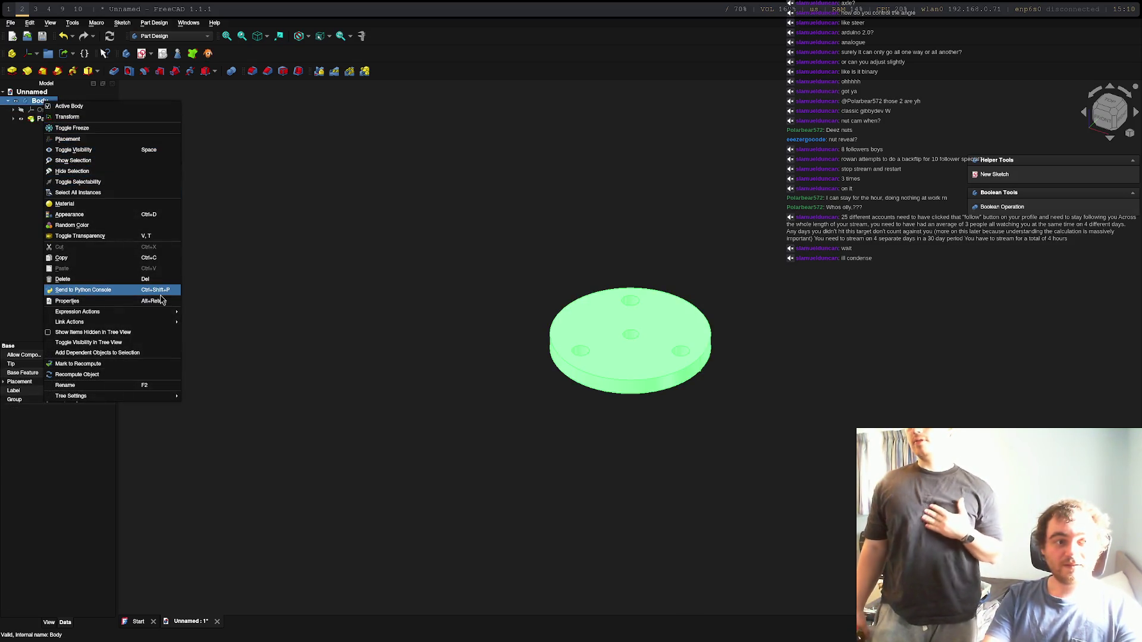
mouse_move(101, 313)
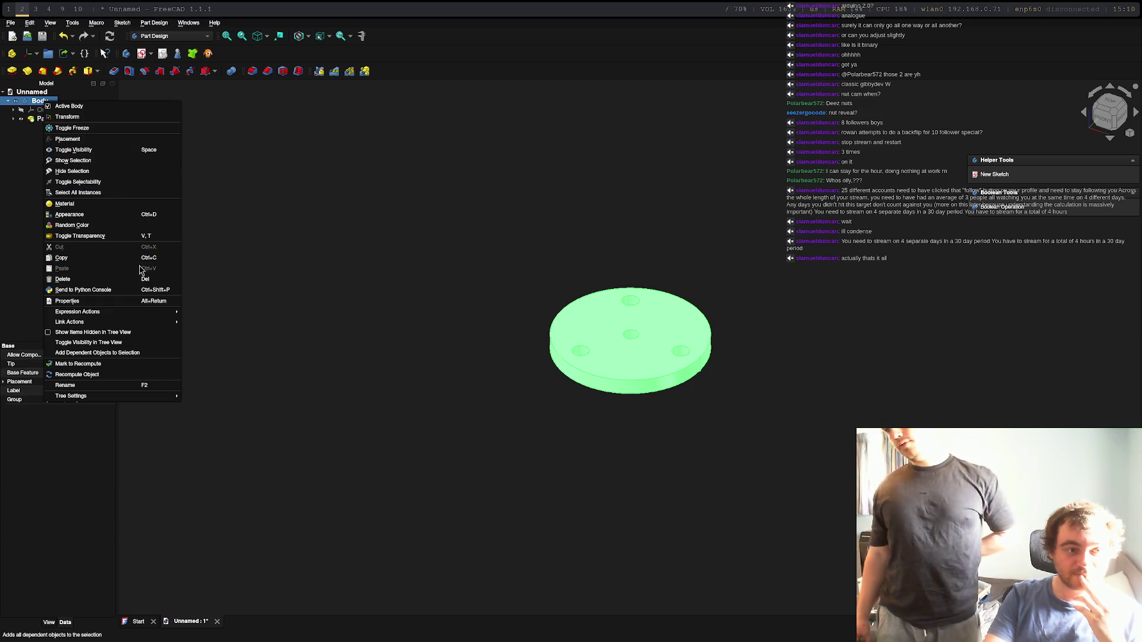
left_click(9, 27)
left_click(10, 24)
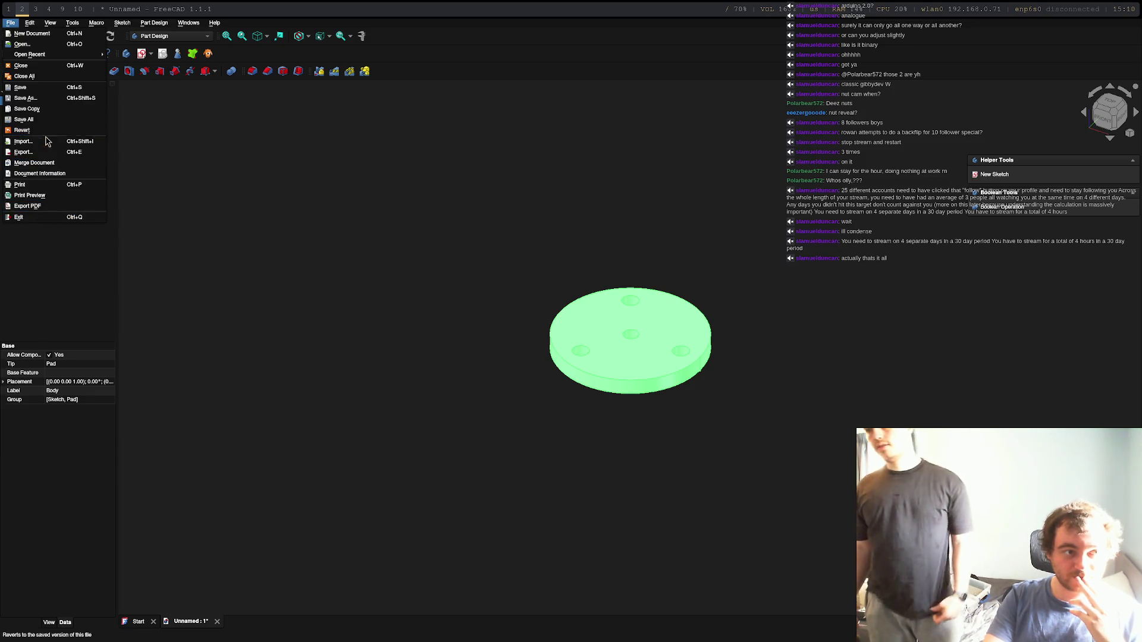
Step: Export the body as motor-gear-bracket.stl, replacing the old file, then switch to the slicer
left_click(26, 153)
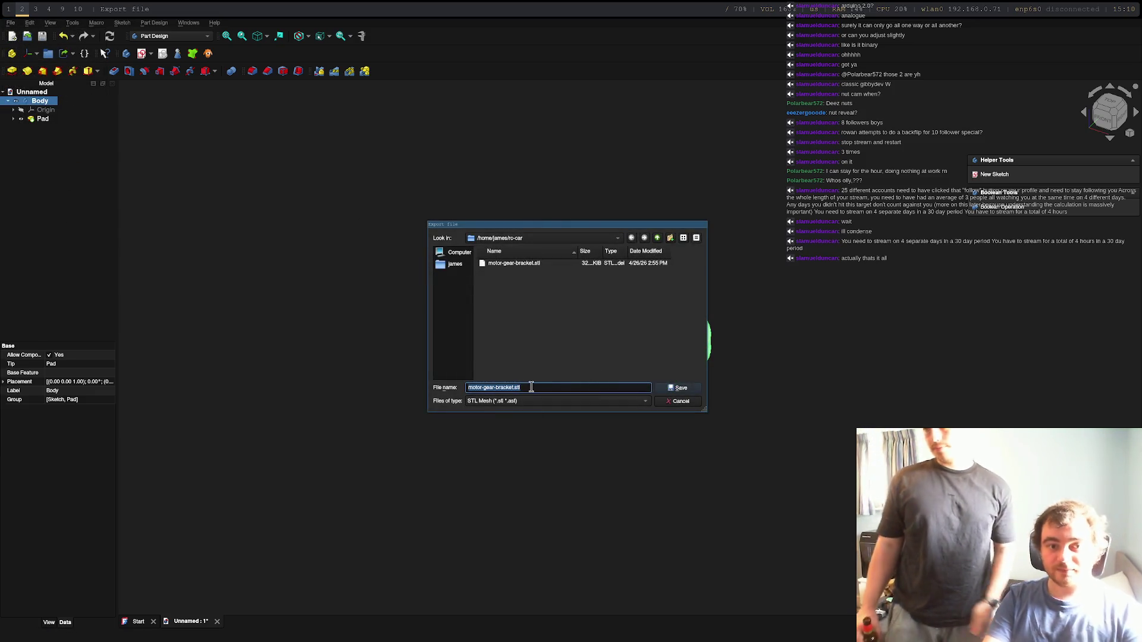
left_click(670, 393)
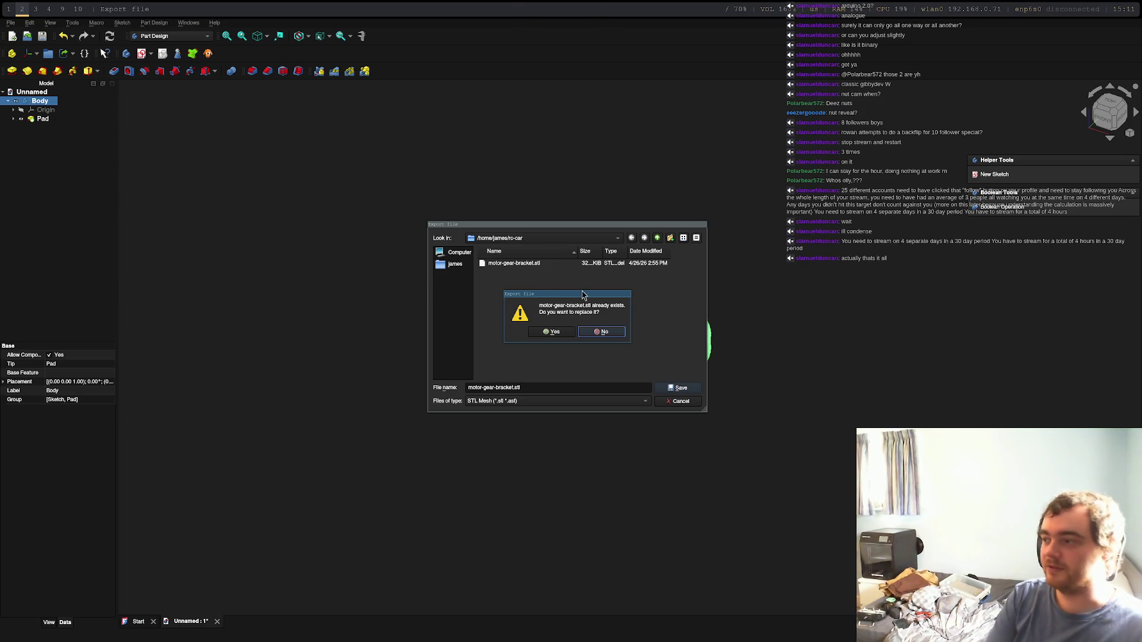
left_click(550, 331)
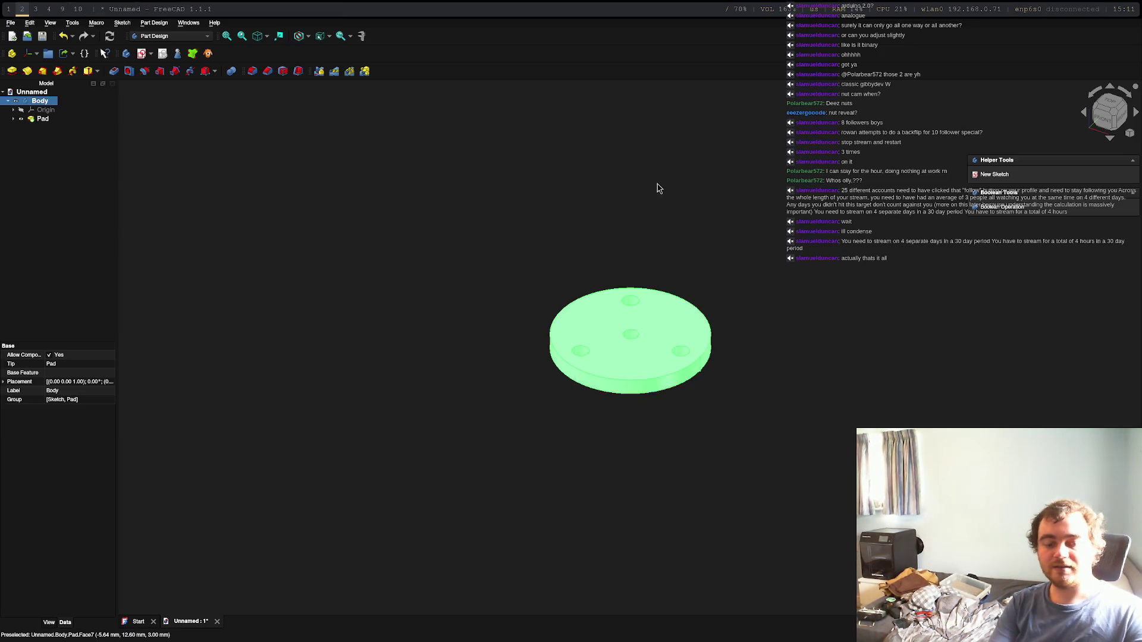
key("super+3")
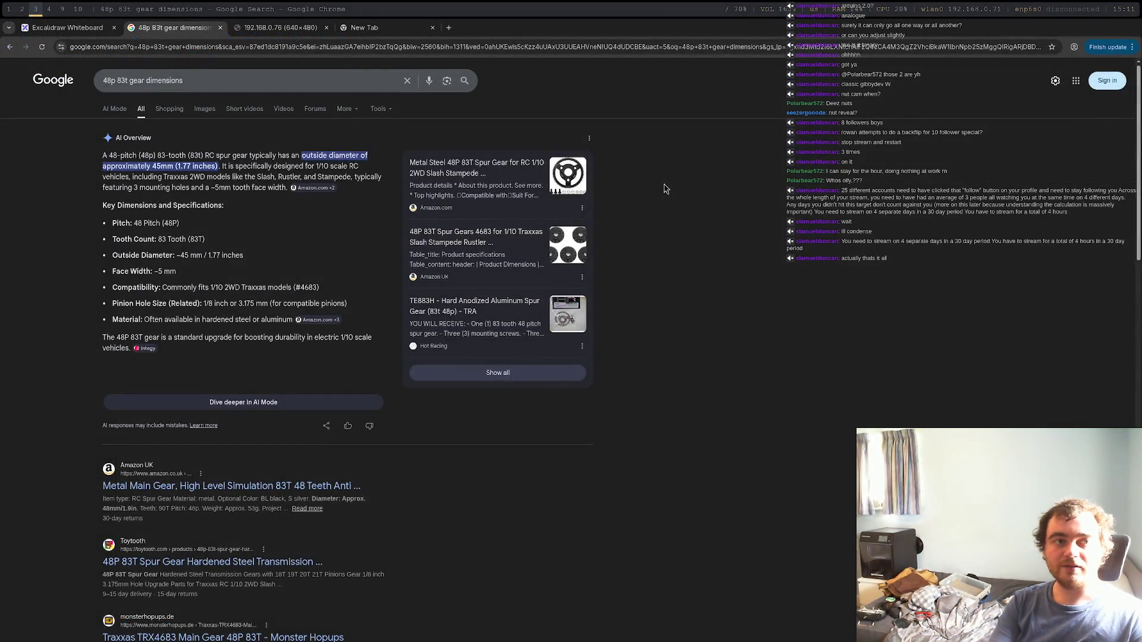
key("super+4")
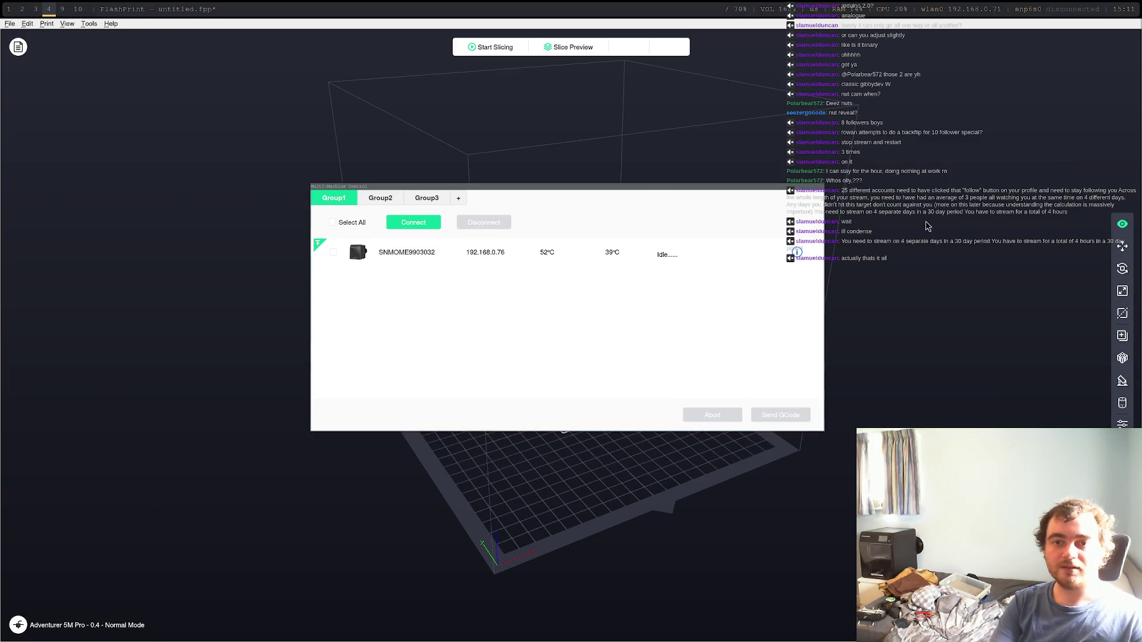
Step: Restart FlashPrint without saving and load motor-gear-bracket.stl onto the build plate
key("super+shift+q")
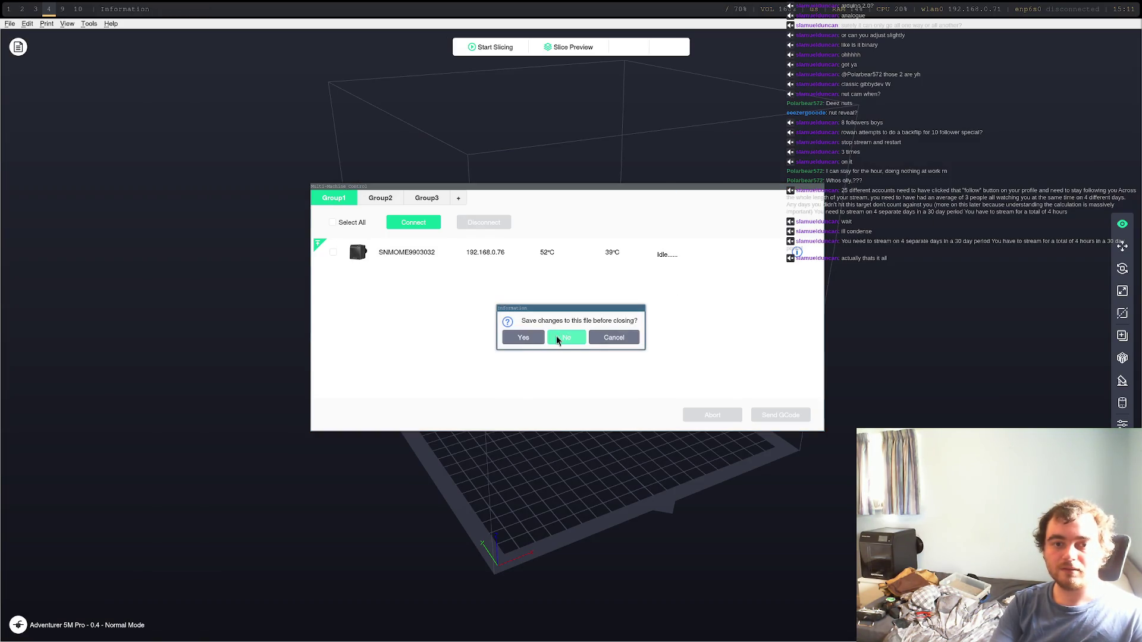
left_click(568, 338)
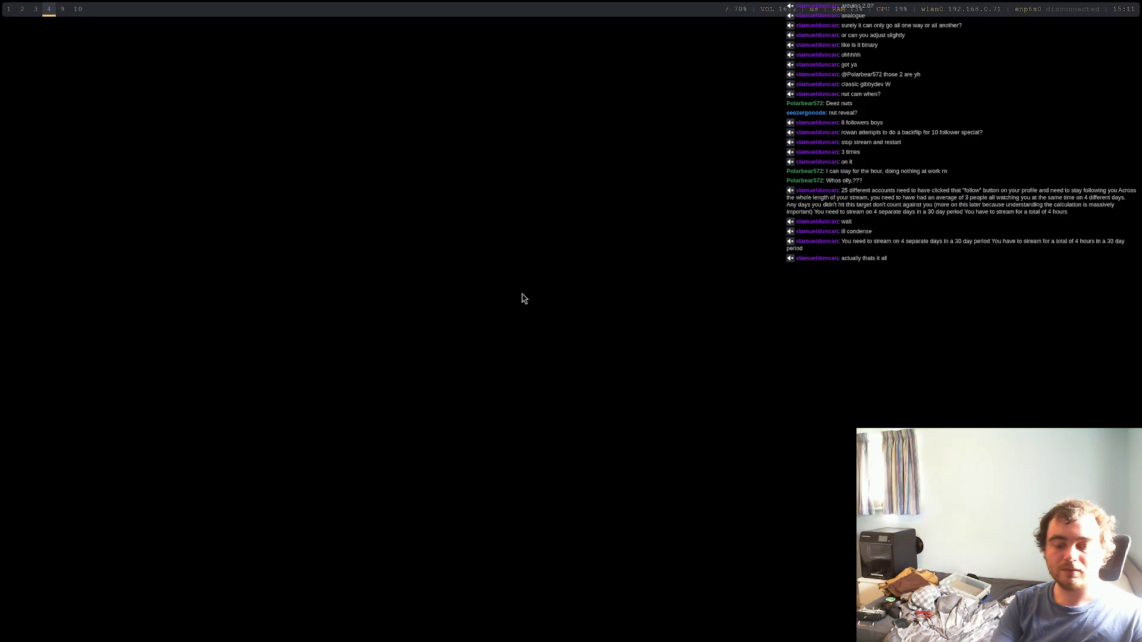
key("super+d")
left_click(542, 390)
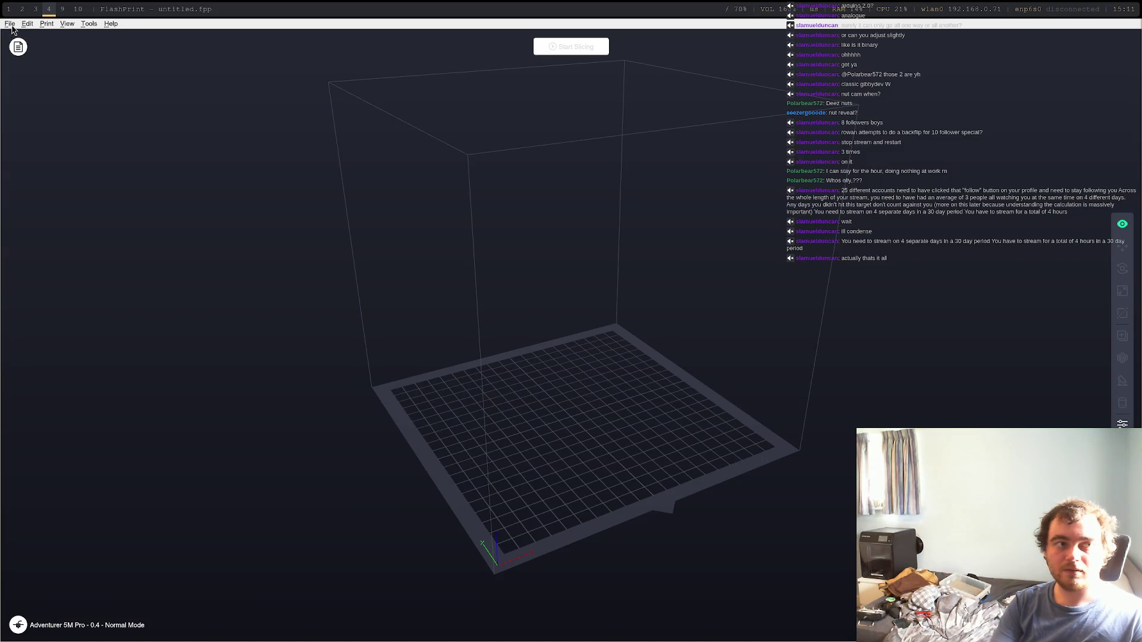
left_click(10, 25)
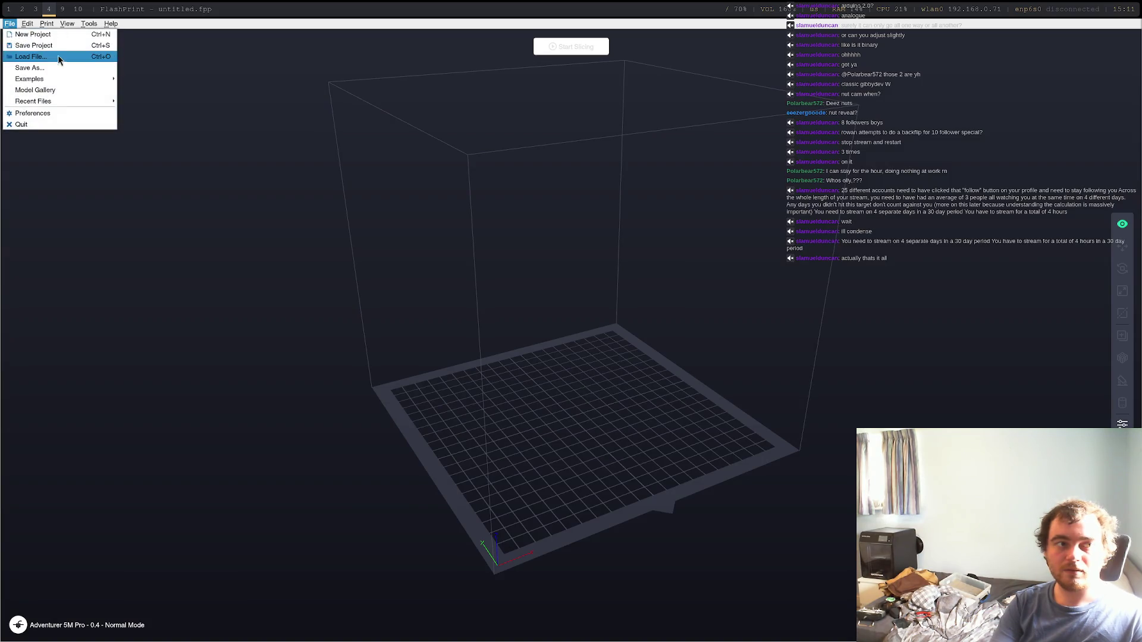
left_click(48, 56)
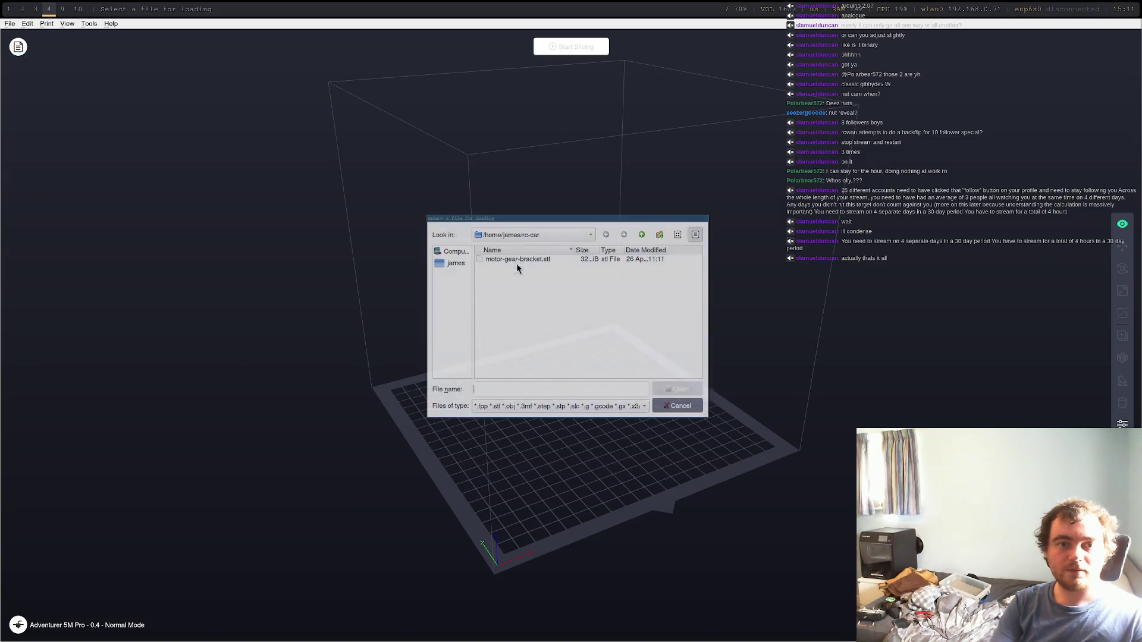
double_click(518, 259)
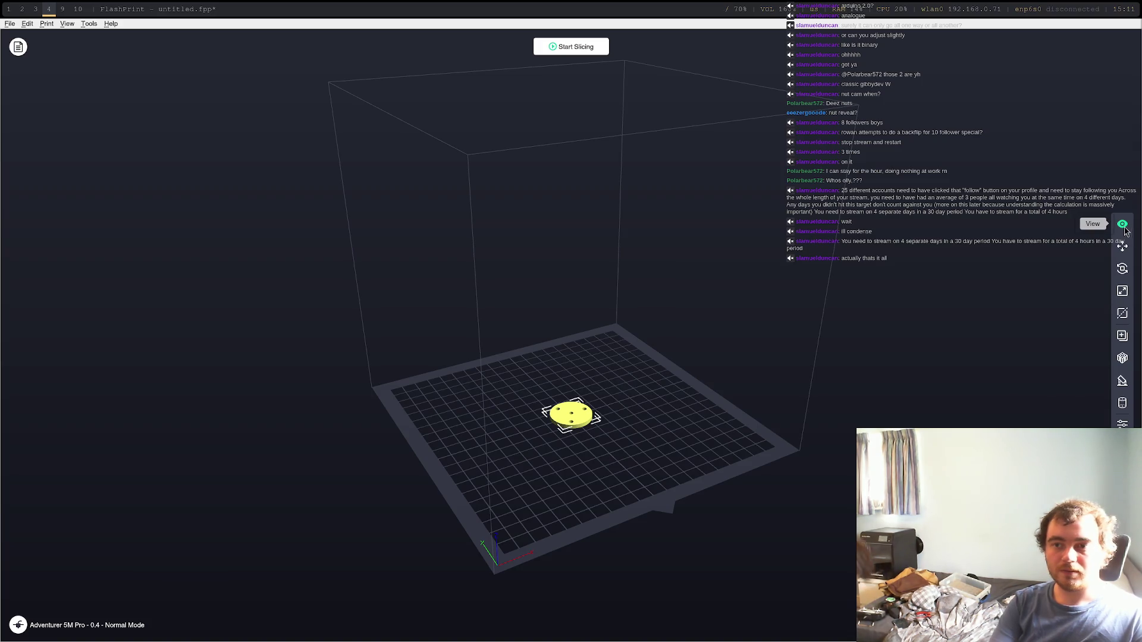
Step: Slice the bracket and send it to the networked printer as motor-gear-bracket
left_click(571, 46)
left_click(654, 405)
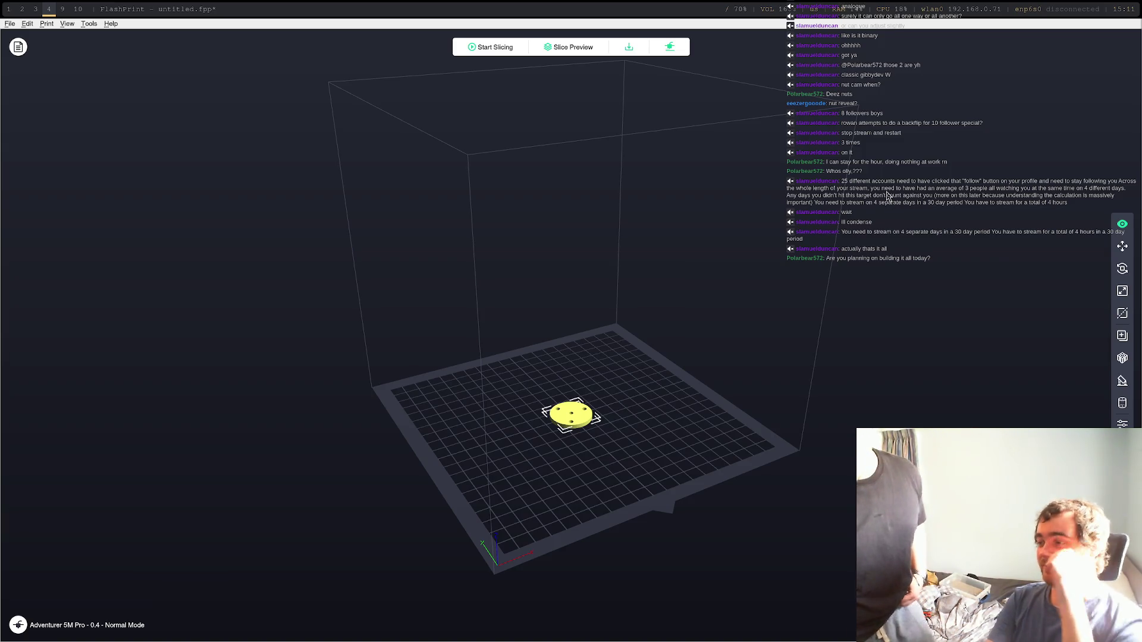
left_click(669, 46)
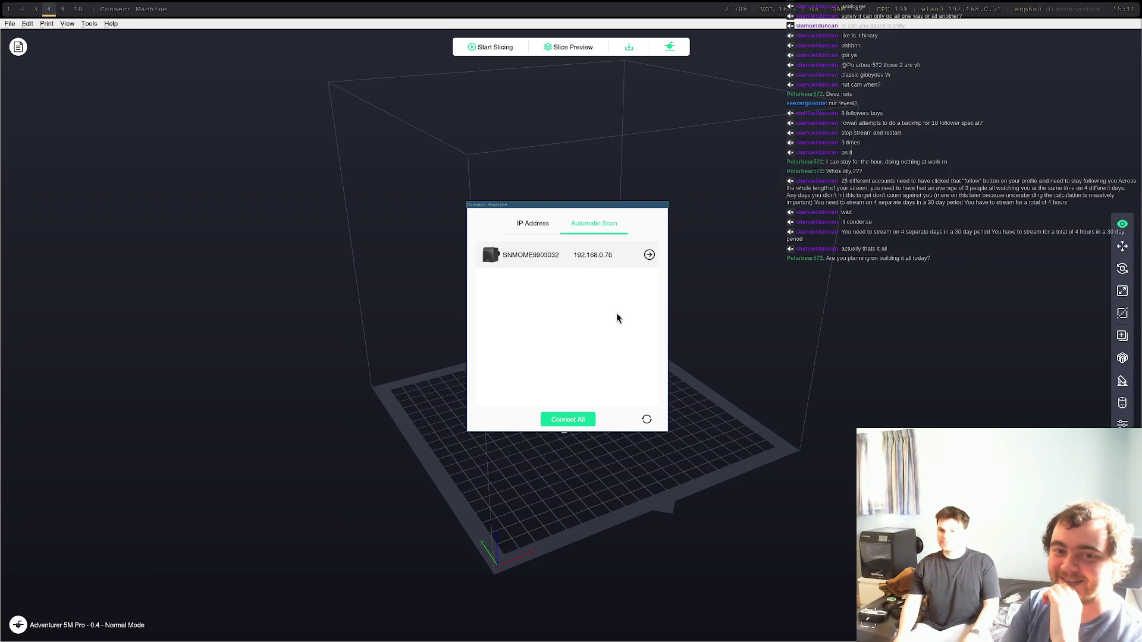
left_click(649, 255)
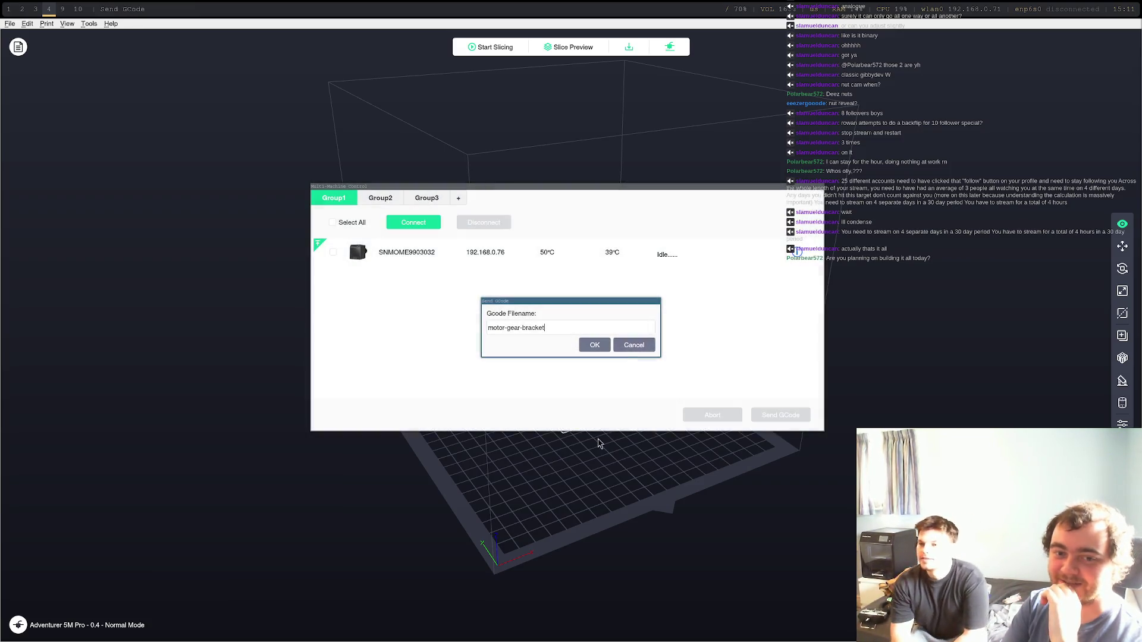
left_click(592, 348)
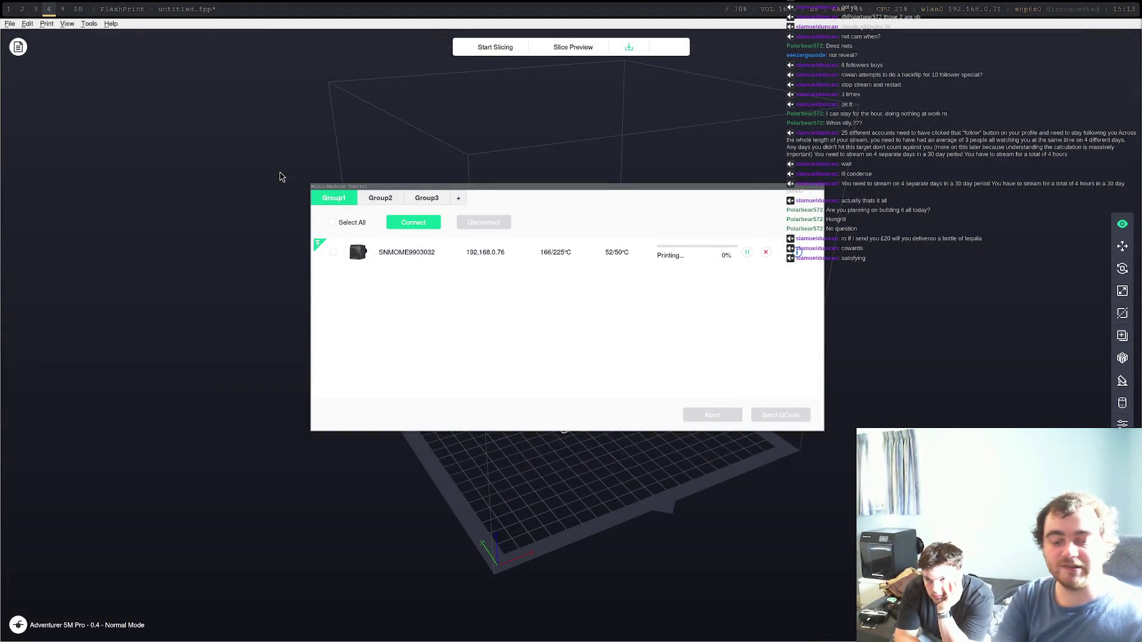
Step: Wait until the printer status changes from Idle to Printing, then return to the browser
key("super+3")
Step: Bring the gear layout sketch into view and draw small circles at both ends of the upper line
key("ctrl+1")
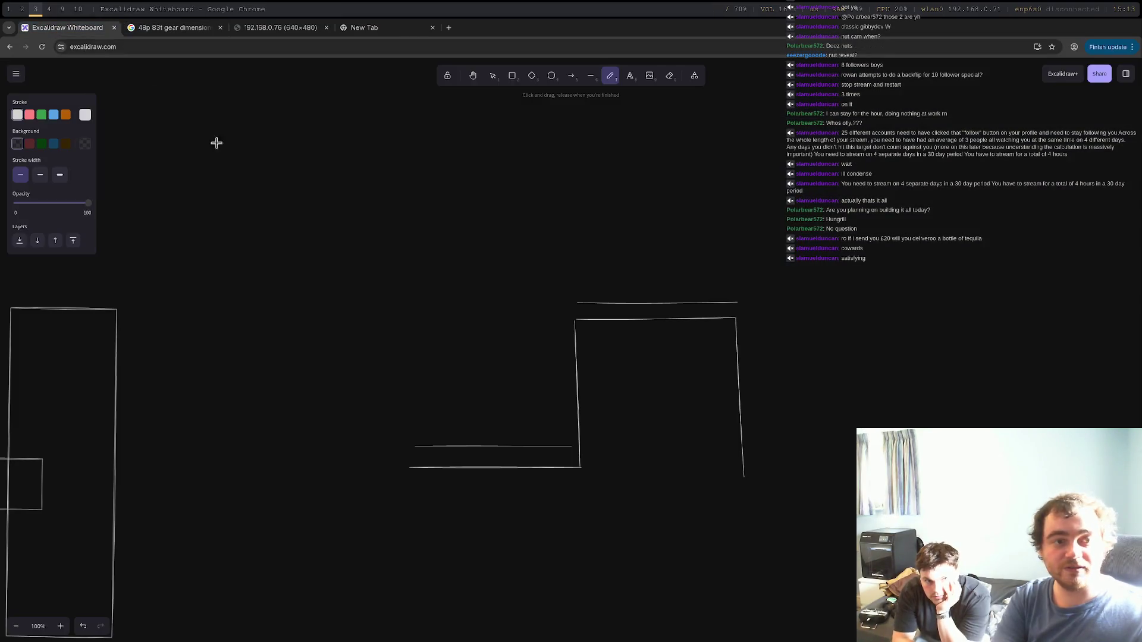
mouse_move(676, 370)
middle_mouse_down()
mouse_move(553, 464)
mouse_move(811, 401)
middle_mouse_up()
scroll(684, 386, "down", 5)
scroll(565, 381, "up", 5)
scroll(387, 306, "down", 2)
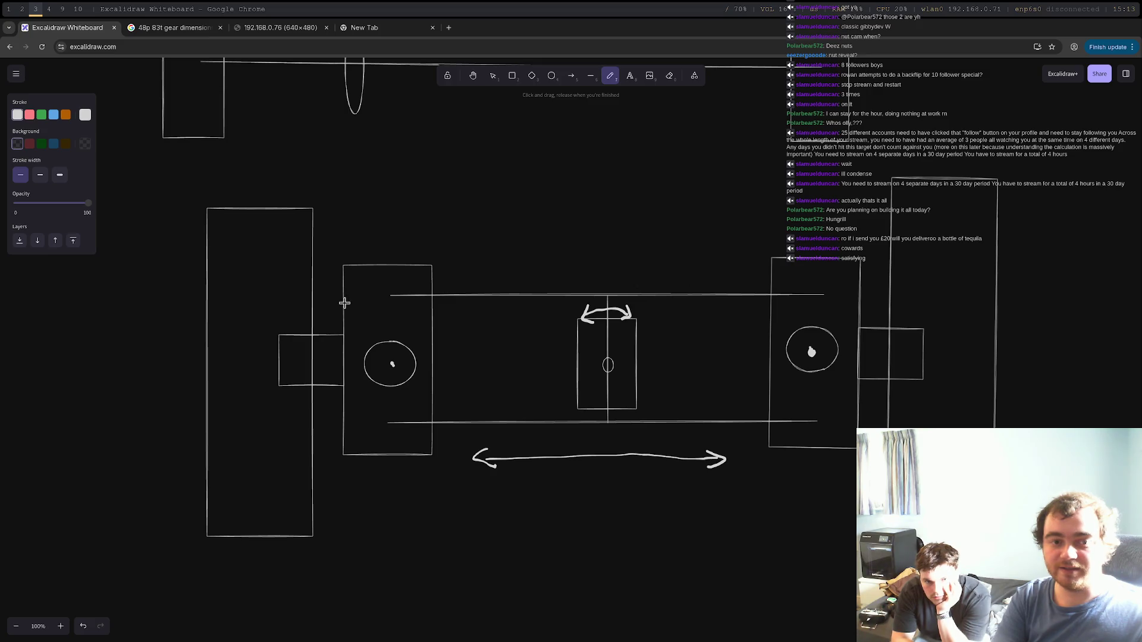
left_click(551, 76)
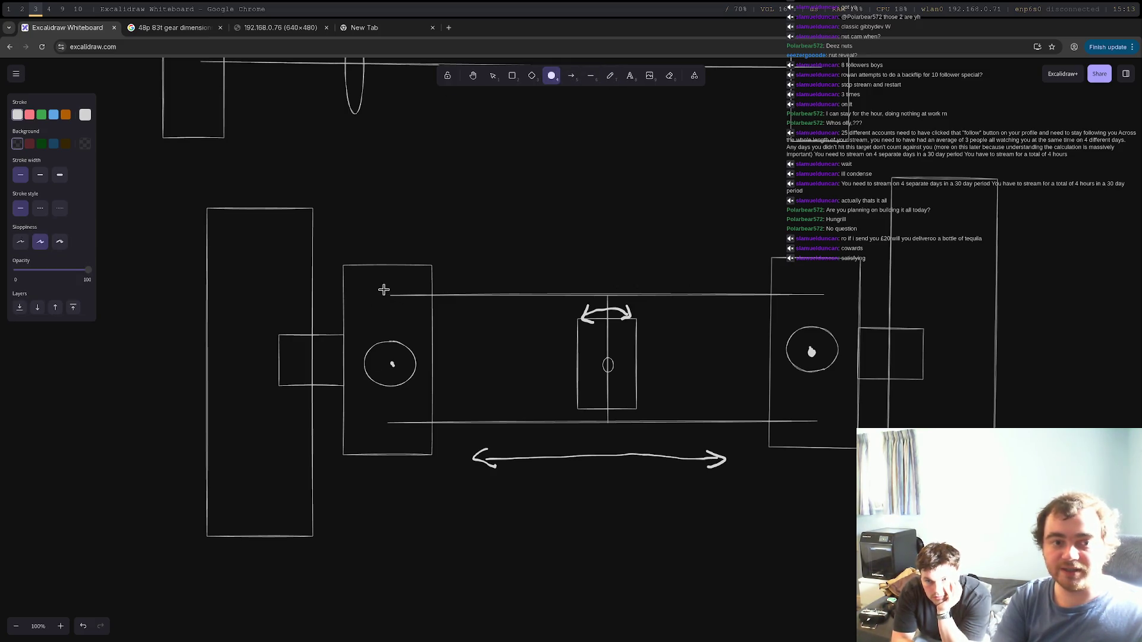
left_click_drag(381, 286, 400, 305)
left_click(557, 72)
left_click_drag(816, 285, 830, 304)
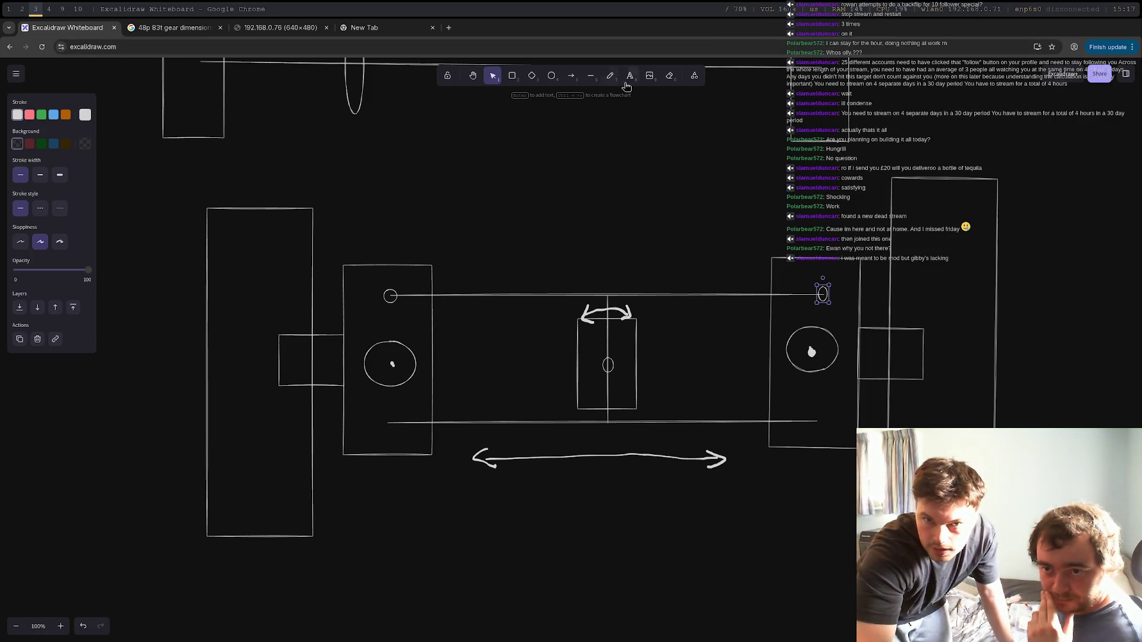
scroll(618, 148, "down", 7)
Step: Draw a large trial ellipse in the canvas centre and delete it
left_click(512, 75)
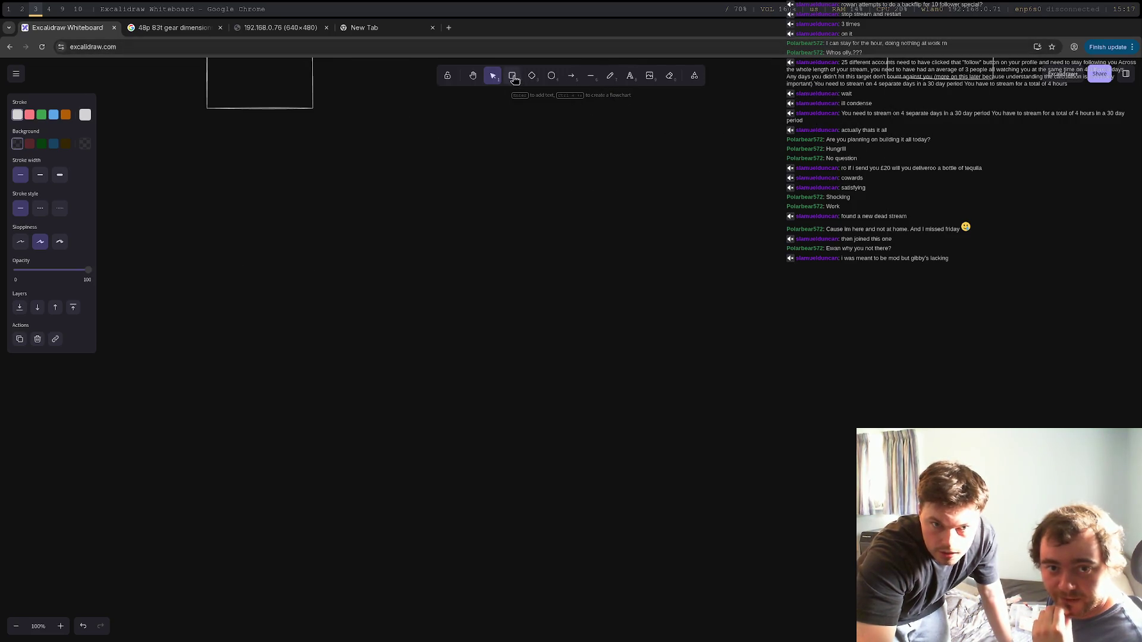
left_click(551, 78)
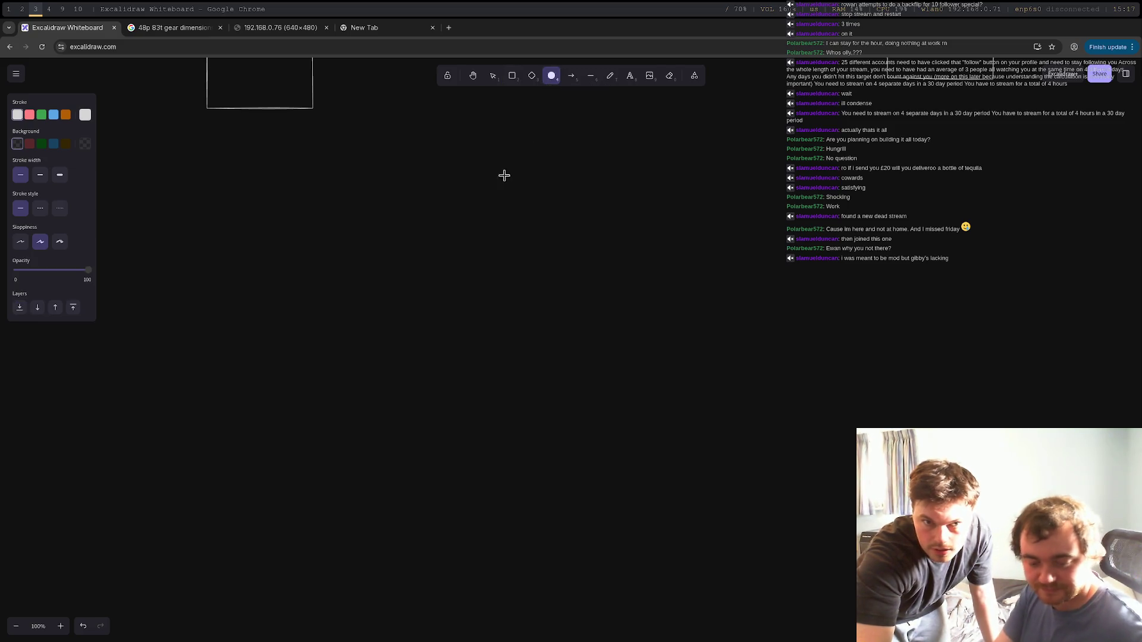
mouse_move(494, 221)
left_mouse_down()
mouse_move(699, 351)
mouse_move(693, 399)
left_mouse_up()
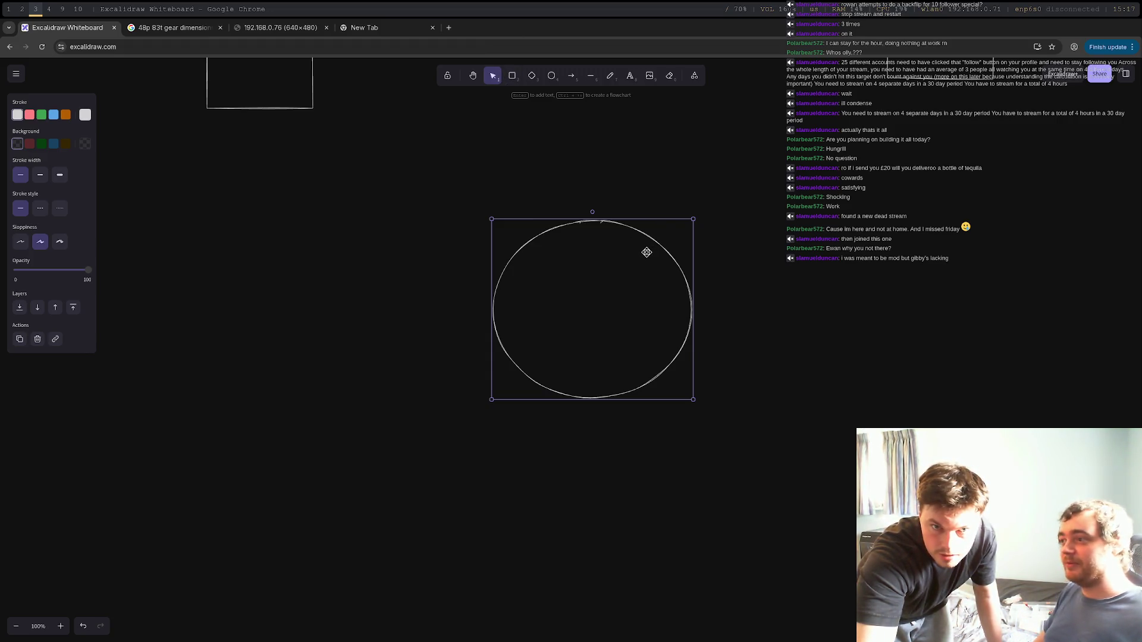
key("Delete")
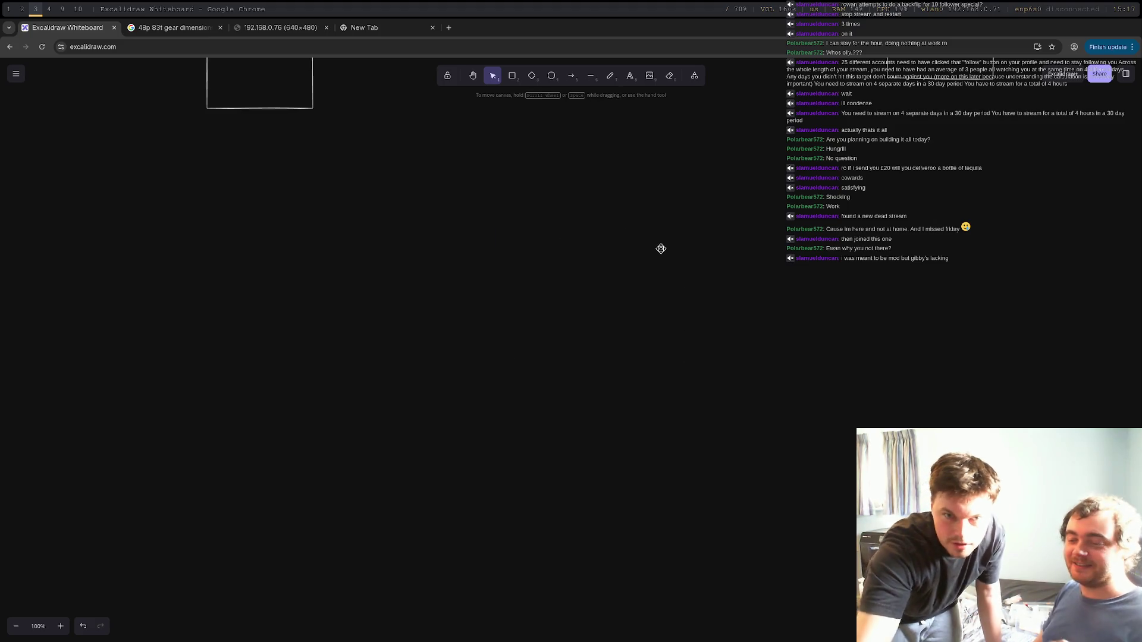
Step: Draw a tall rectangle with a short, equally wide rectangle directly beneath it
left_click(512, 76)
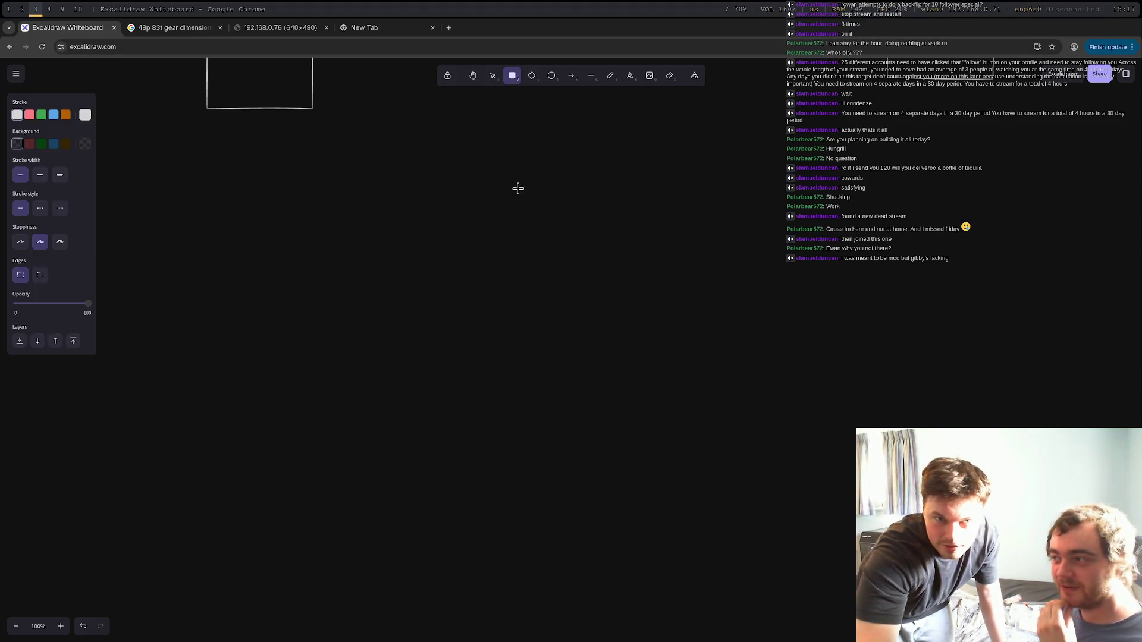
mouse_move(522, 183)
left_mouse_down()
mouse_move(685, 329)
mouse_move(629, 333)
left_mouse_up()
left_click(513, 75)
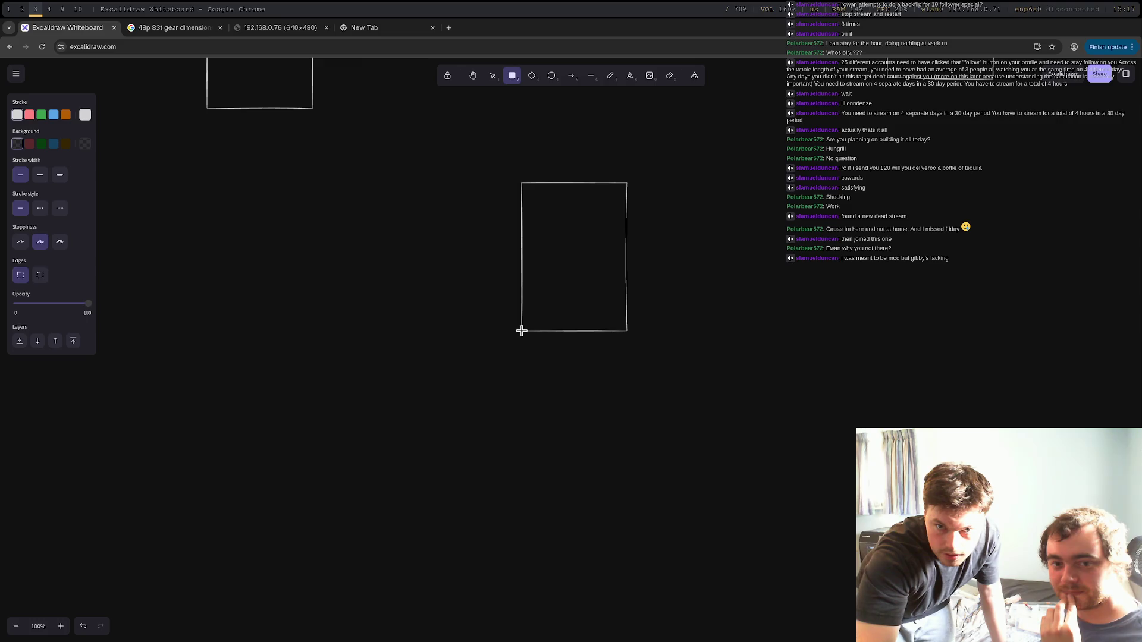
mouse_move(521, 332)
left_mouse_down()
mouse_move(561, 359)
mouse_move(627, 366)
left_mouse_up()
right_click(536, 370)
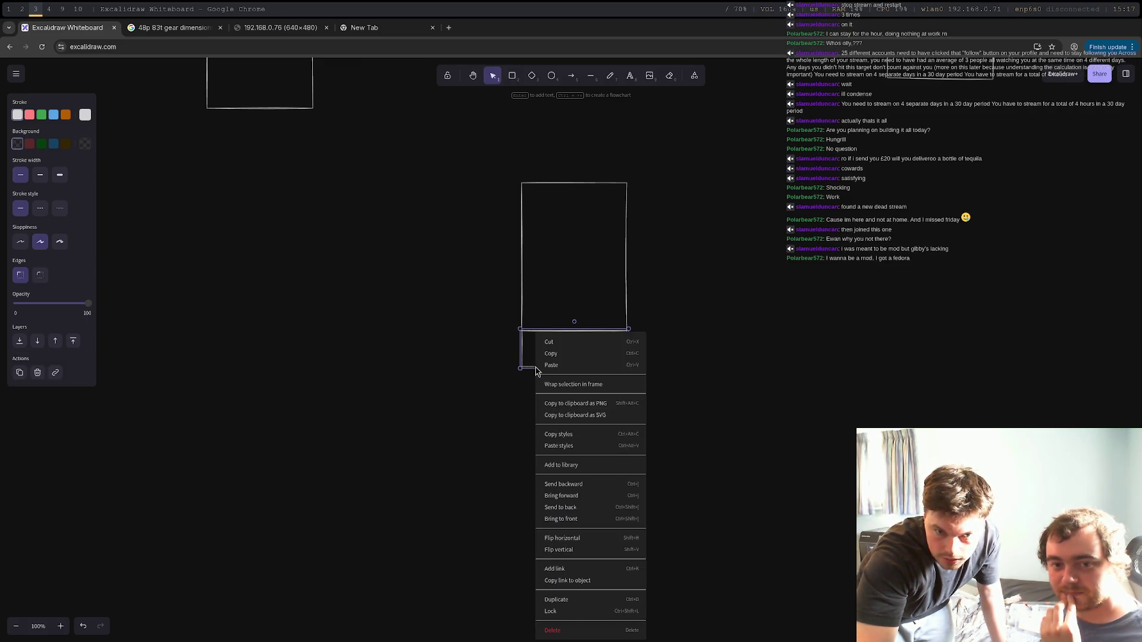
left_click(497, 347)
left_click(522, 368)
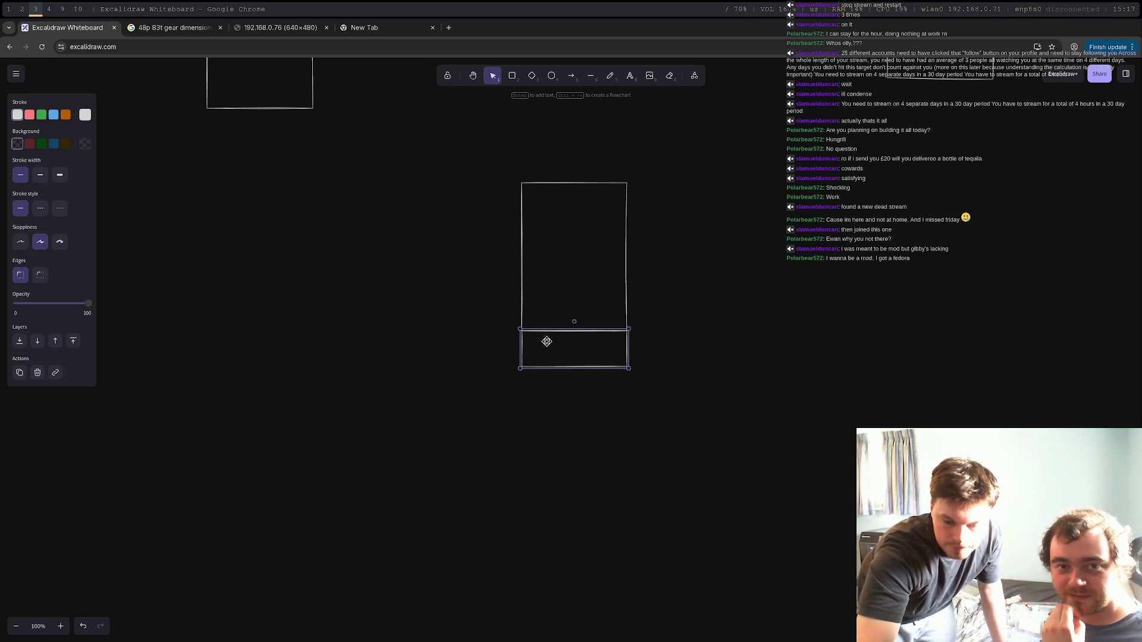
Step: Delete the lower rectangle and freehand an arched bracket with an inner oval and small holes
key("Delete")
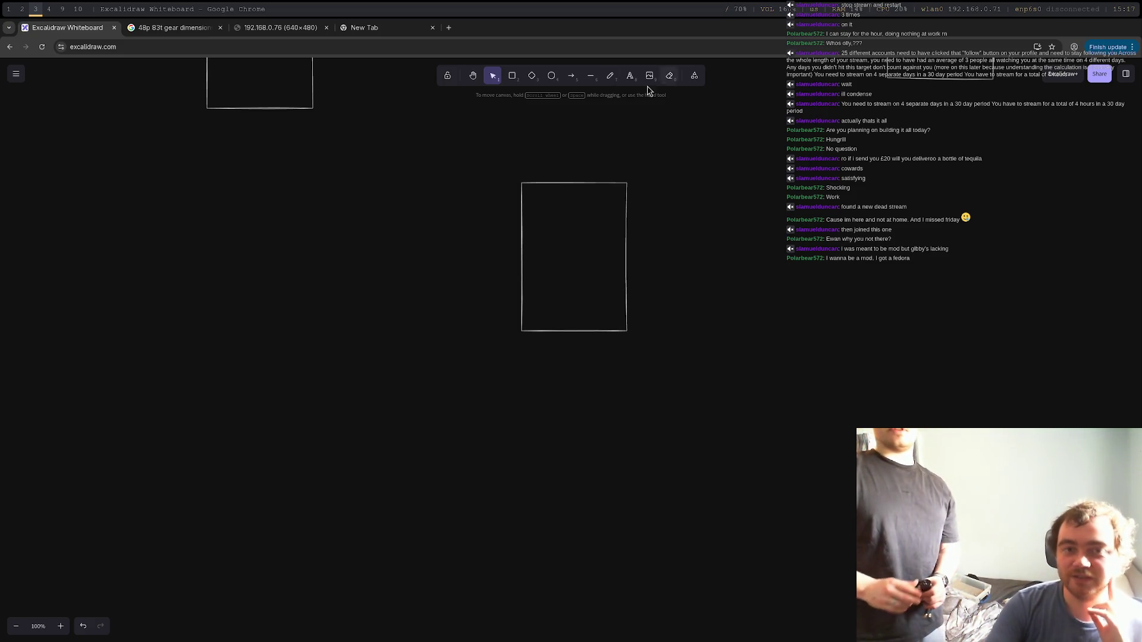
left_click(610, 76)
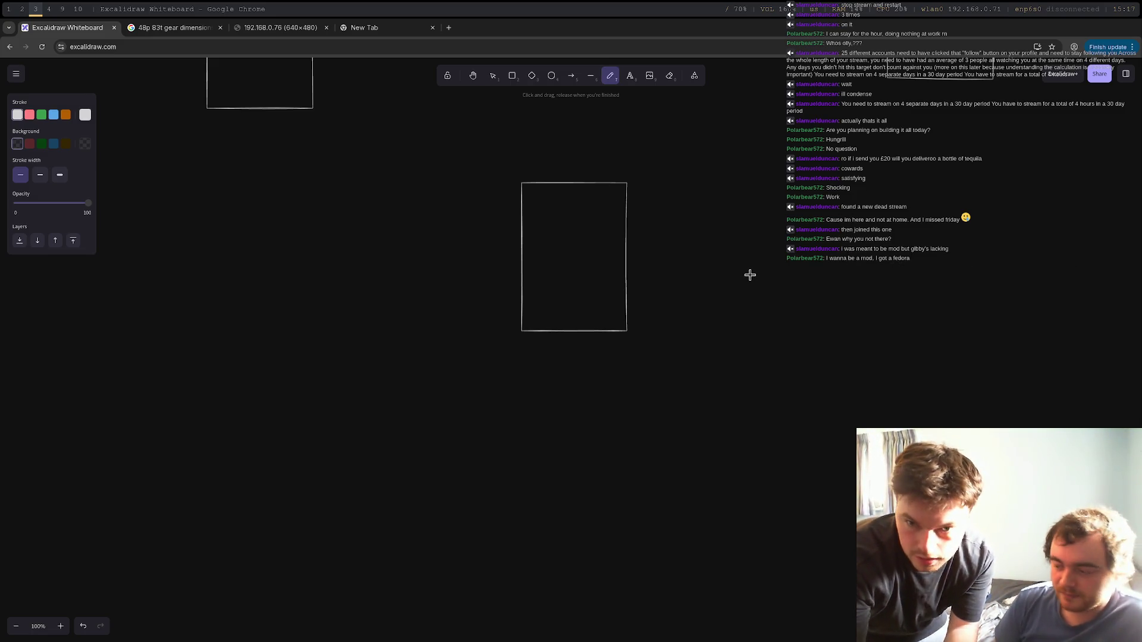
mouse_move(749, 275)
left_mouse_down()
mouse_move(797, 239)
mouse_move(830, 269)
mouse_move(832, 338)
left_mouse_up()
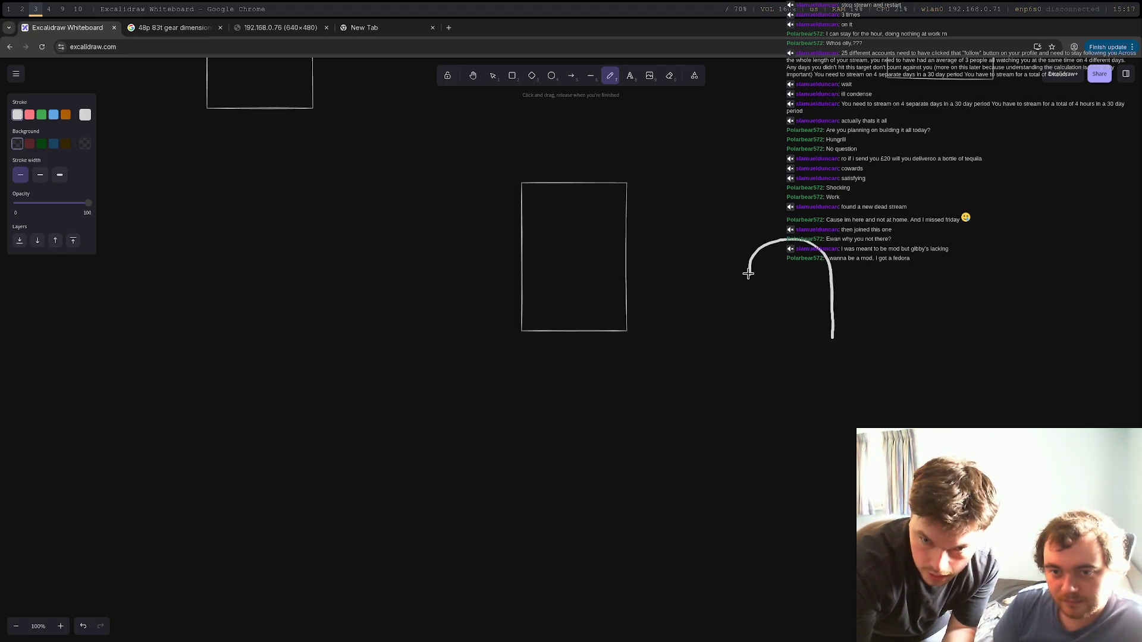
mouse_move(749, 275)
left_mouse_down()
mouse_move(750, 342)
mouse_move(782, 361)
mouse_move(859, 354)
left_mouse_up()
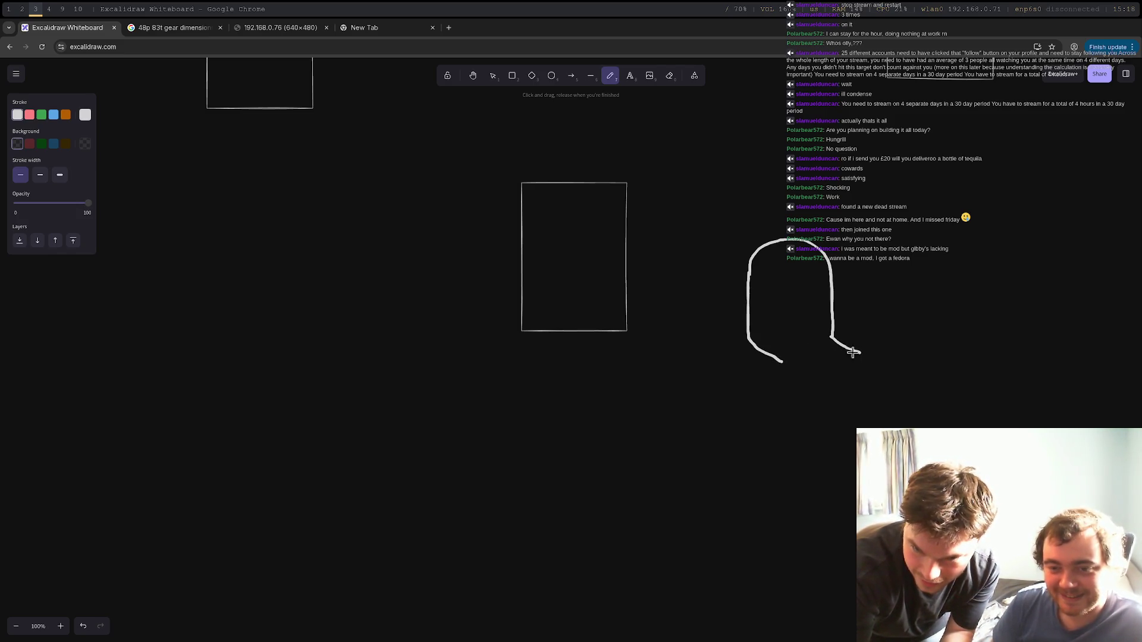
left_click_drag(779, 359, 860, 359)
left_click_drag(750, 341, 831, 339)
mouse_move(795, 281)
left_mouse_down()
mouse_move(768, 288)
mouse_move(819, 298)
mouse_move(796, 293)
left_mouse_up()
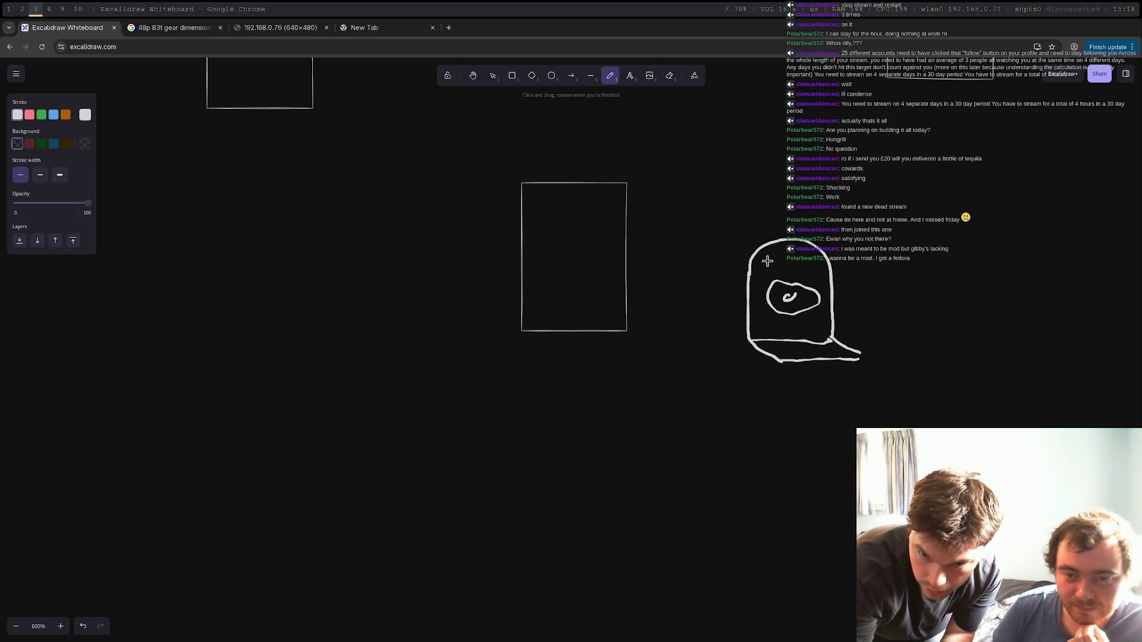
left_click_drag(791, 254, 794, 255)
mouse_move(754, 293)
left_mouse_down()
mouse_move(826, 302)
mouse_move(788, 323)
left_mouse_up()
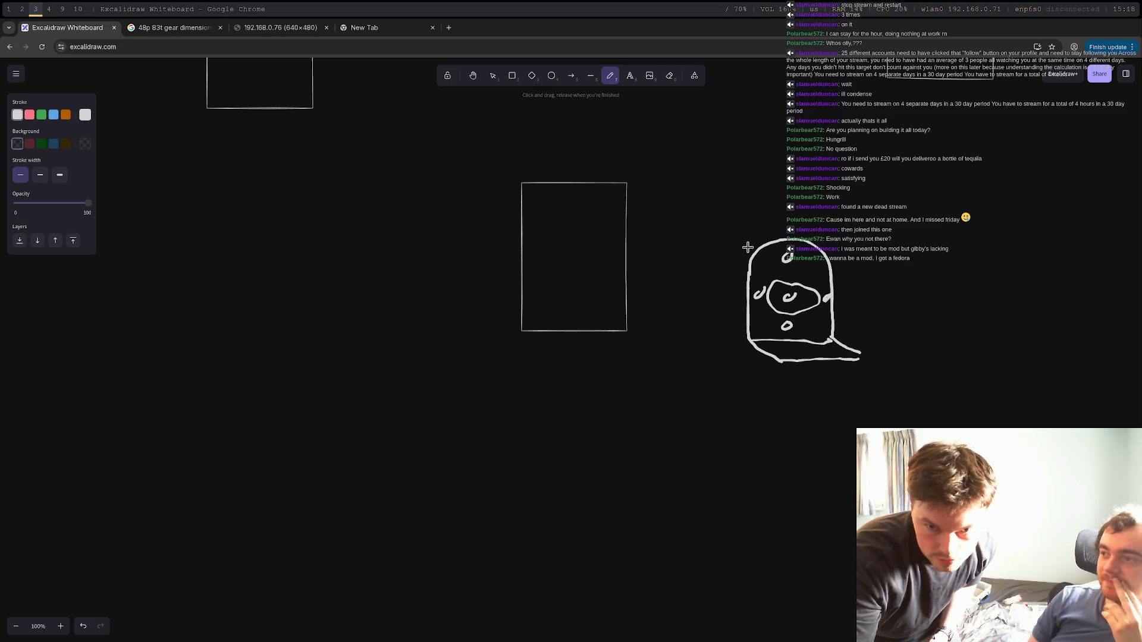
Step: Sketch a box marked M left of the bracket and add remaining bracket details
mouse_move(748, 247)
left_mouse_down()
mouse_move(694, 242)
mouse_move(663, 265)
mouse_move(659, 321)
mouse_move(737, 338)
mouse_move(753, 249)
left_mouse_up()
mouse_move(675, 293)
left_mouse_down()
mouse_move(698, 280)
mouse_move(712, 290)
left_mouse_up()
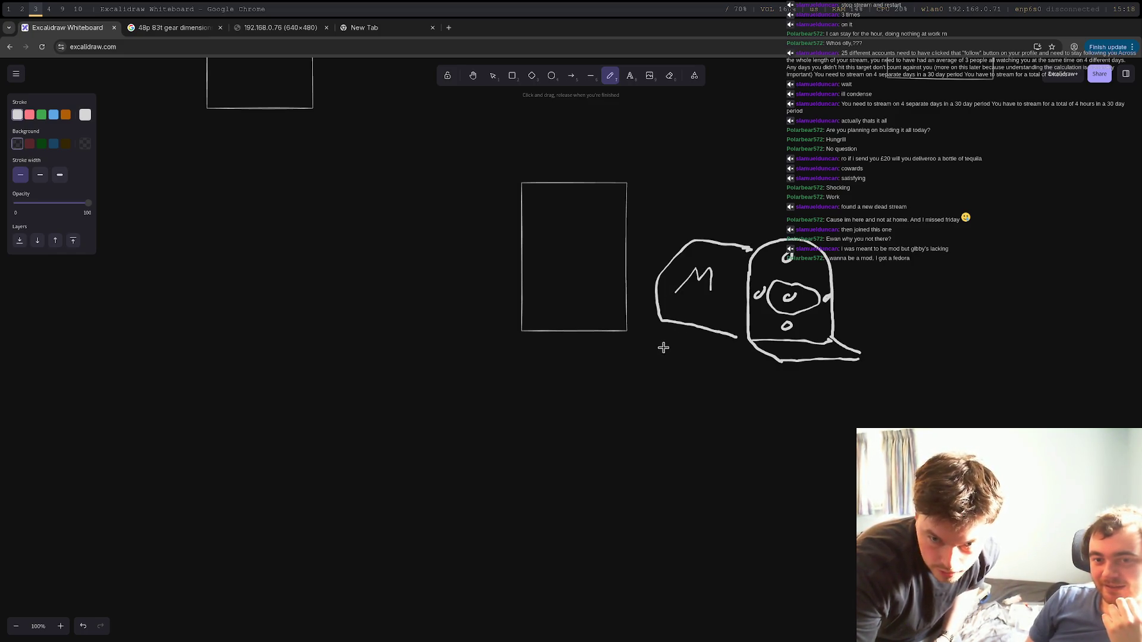
left_click_drag(788, 301, 776, 296)
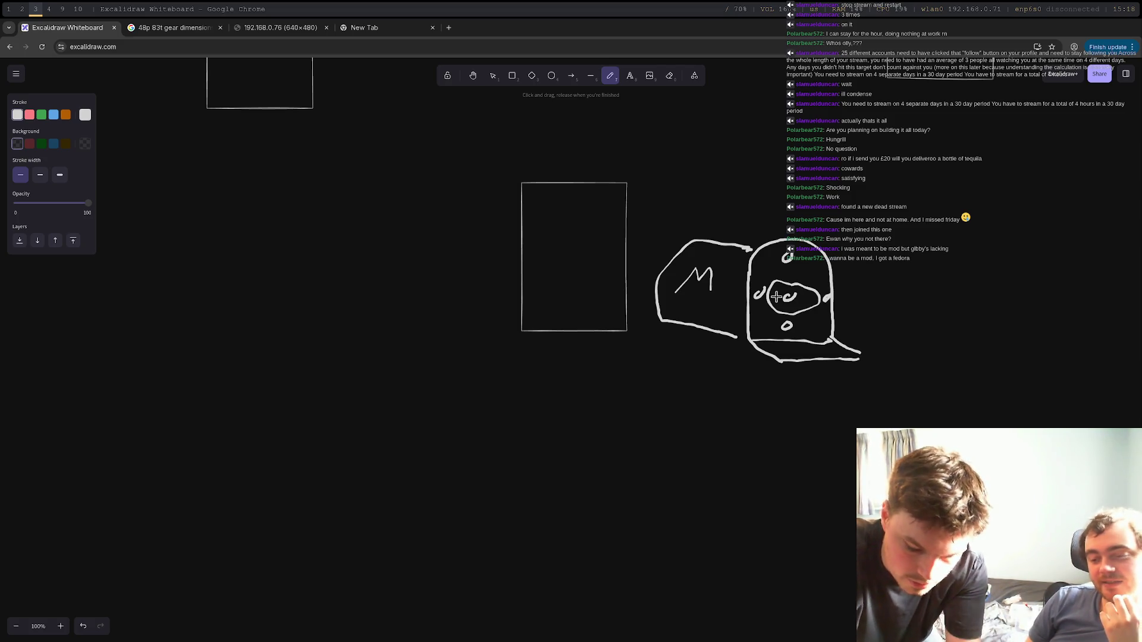
mouse_move(785, 350)
left_mouse_down()
mouse_move(771, 351)
mouse_move(830, 345)
left_mouse_up()
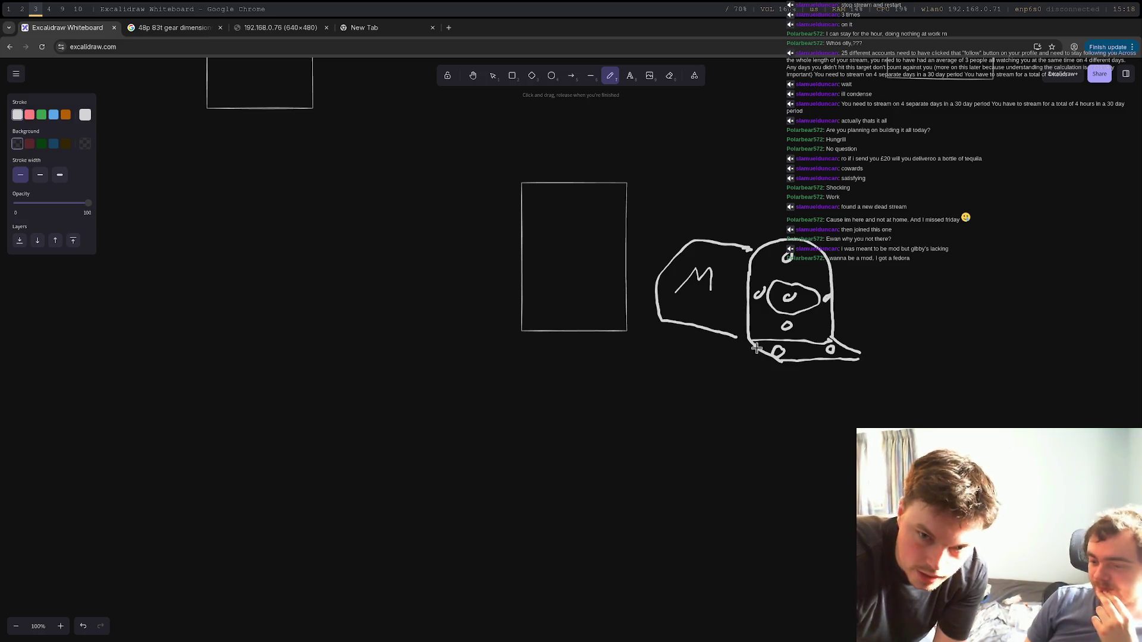
Step: Freehand a circle with a curved stroke inside it below the sketches
left_click_drag(624, 485, 633, 429)
mouse_move(678, 483)
left_mouse_down()
mouse_move(695, 472)
mouse_move(685, 427)
left_mouse_up()
left_click_drag(621, 484, 678, 483)
mouse_move(634, 430)
left_mouse_down()
mouse_move(616, 451)
mouse_move(625, 474)
left_mouse_up()
left_click_drag(682, 427, 690, 459)
right_click(690, 458)
key("Escape")
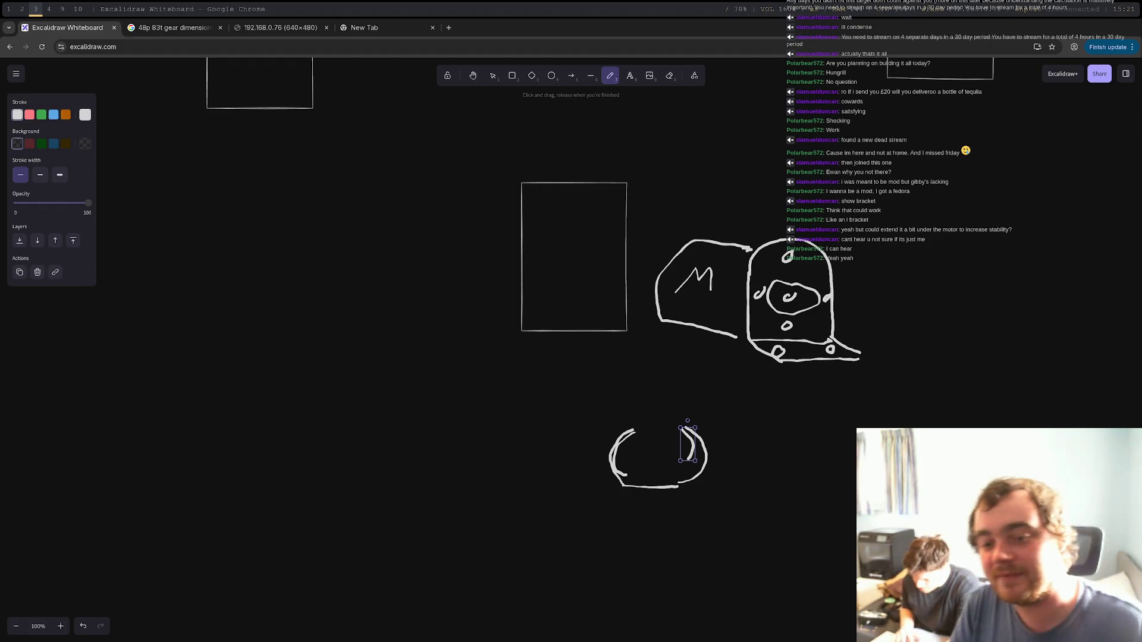
Step: Bring FlashPrint's Multi-Machine Control window to the front on workspace 4
key("super+4")
key("super+3")
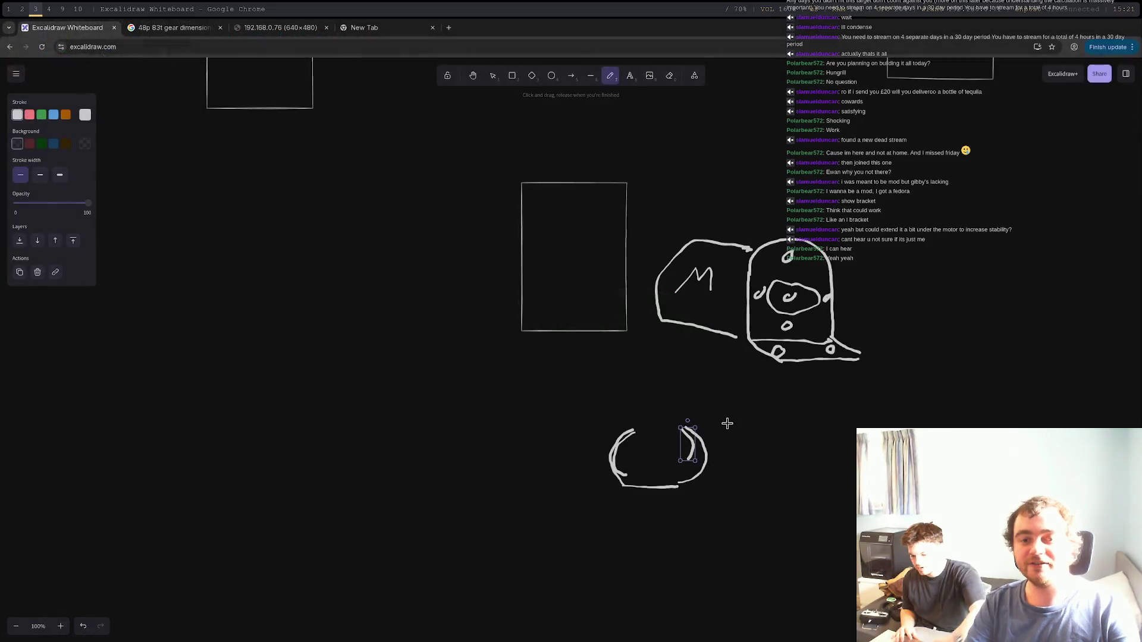
key("super+4")
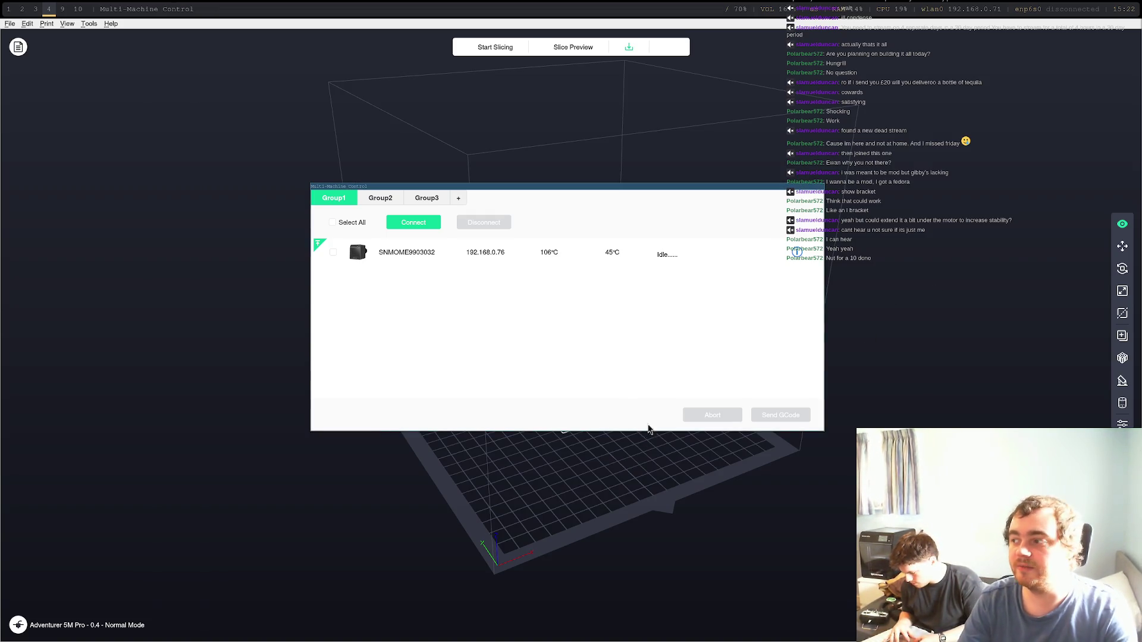
Step: Bring FreeCAD back to the front with the padded disc and its holes
key("super+2")
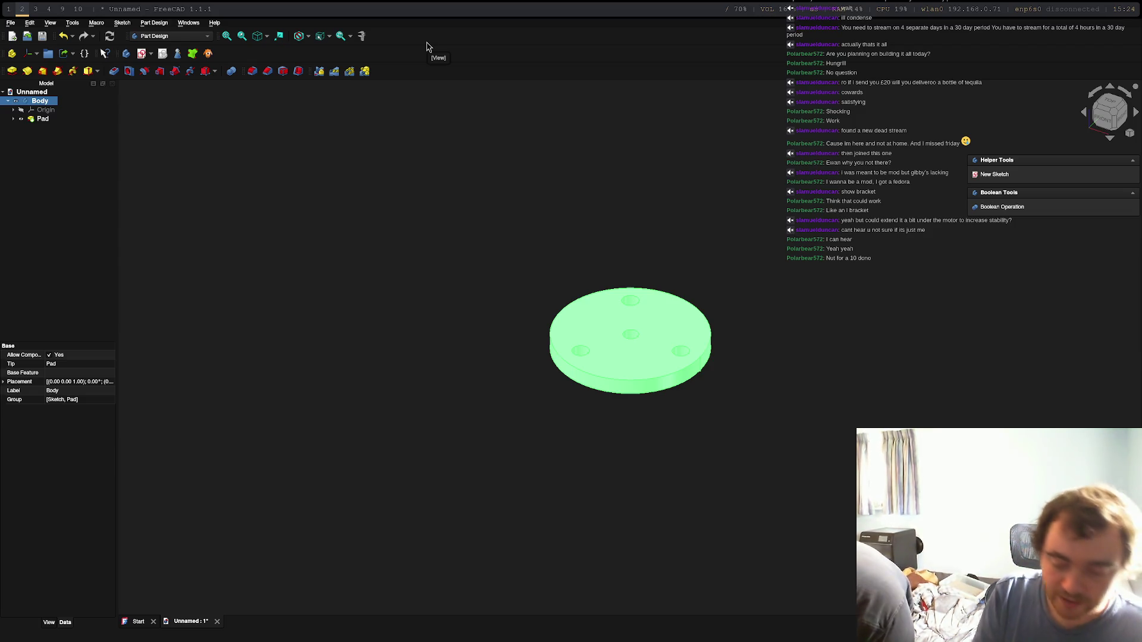
Step: Deselect the disc model in FreeCAD and ready a fresh Chrome tab's address bar for searching
left_click(414, 240)
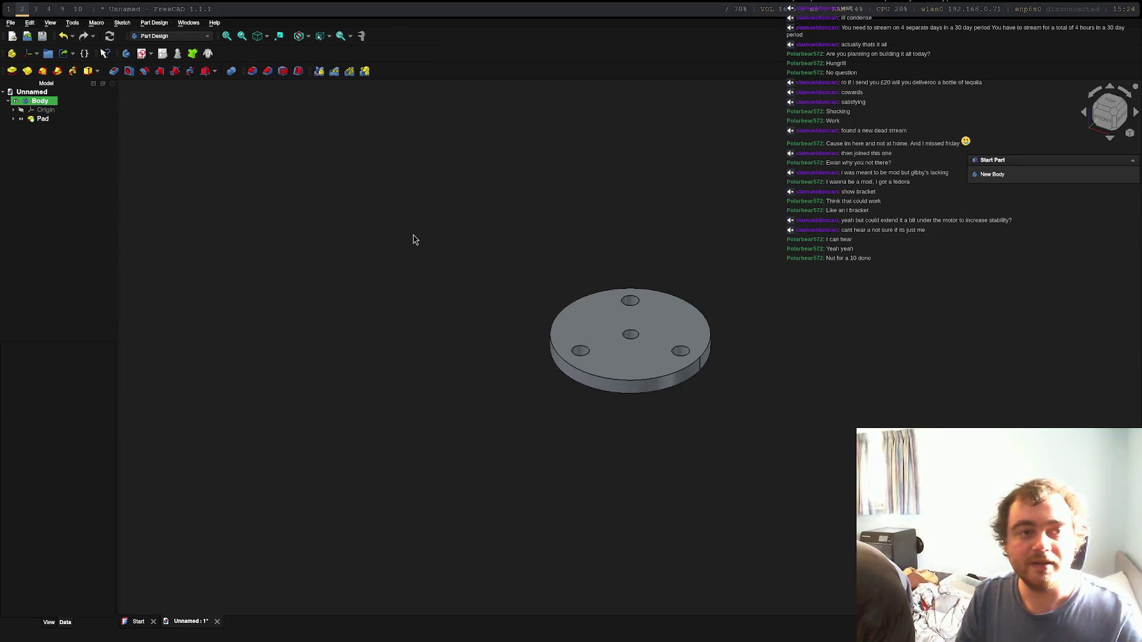
key("super+3")
left_click(396, 30)
left_click(391, 45)
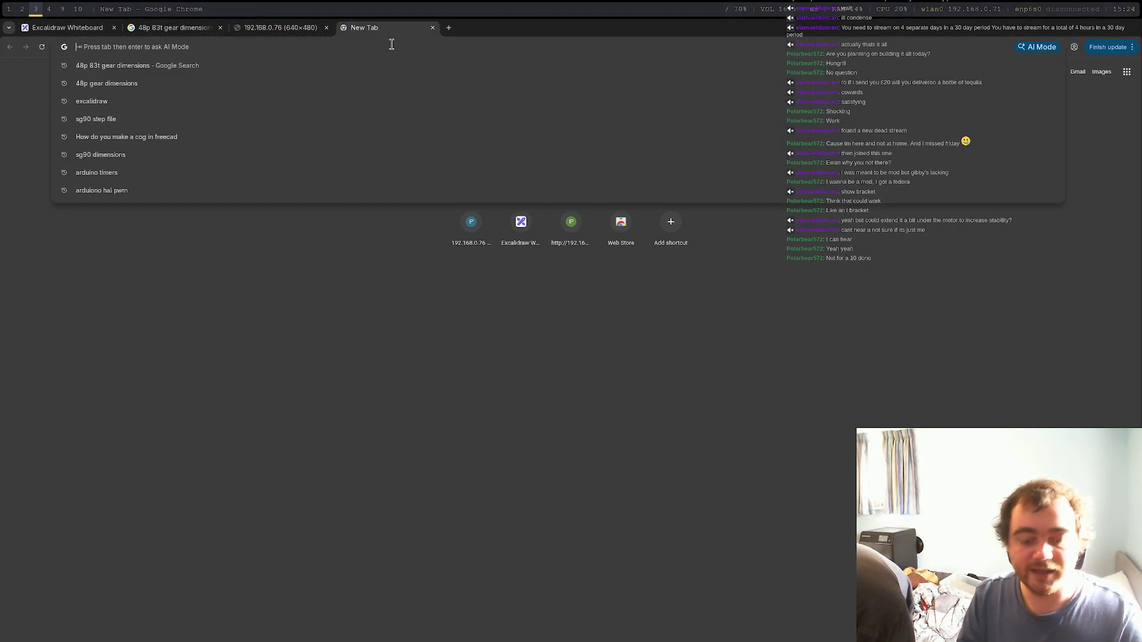
Step: Search Google for 'm3 nut dimensions' using the suggestion list
type("m3 nuts")
key("BackSpace")
key("Down")
key("Down")
key("Return")
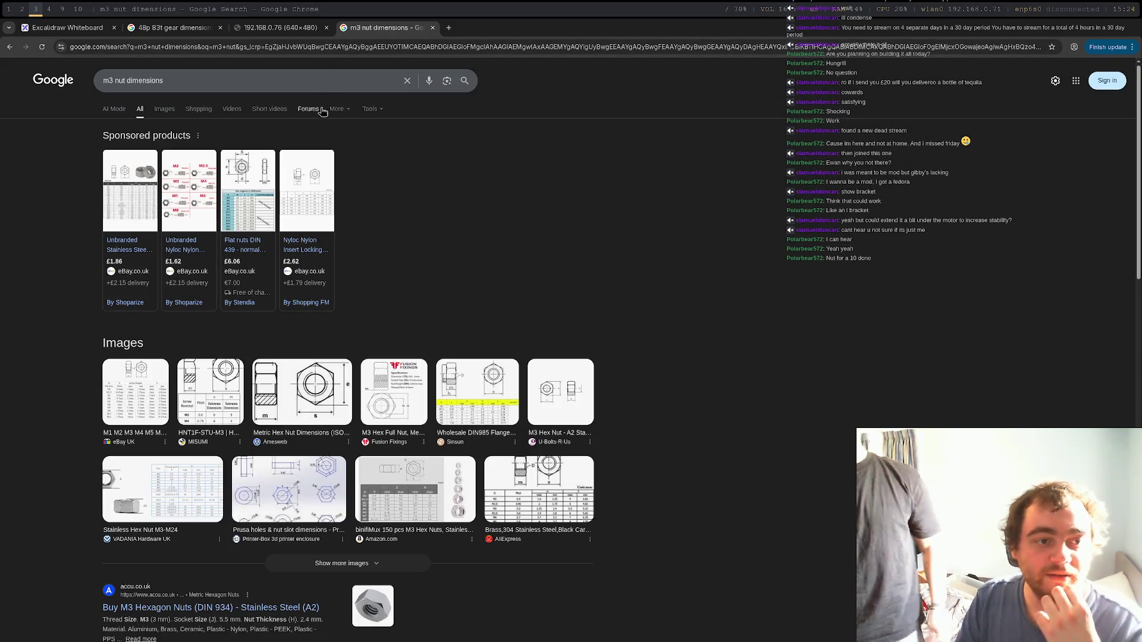
Step: Open the AmesWeb metric hex nut chart, accept its data consent, and jump to M3 entries
left_click(302, 391)
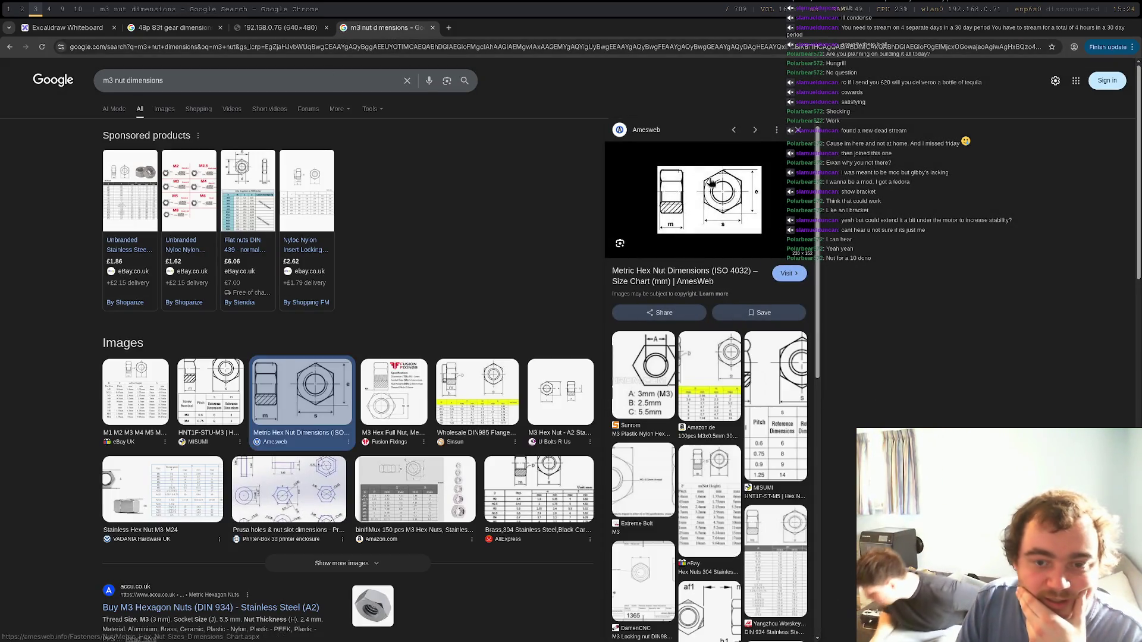
left_click(672, 203)
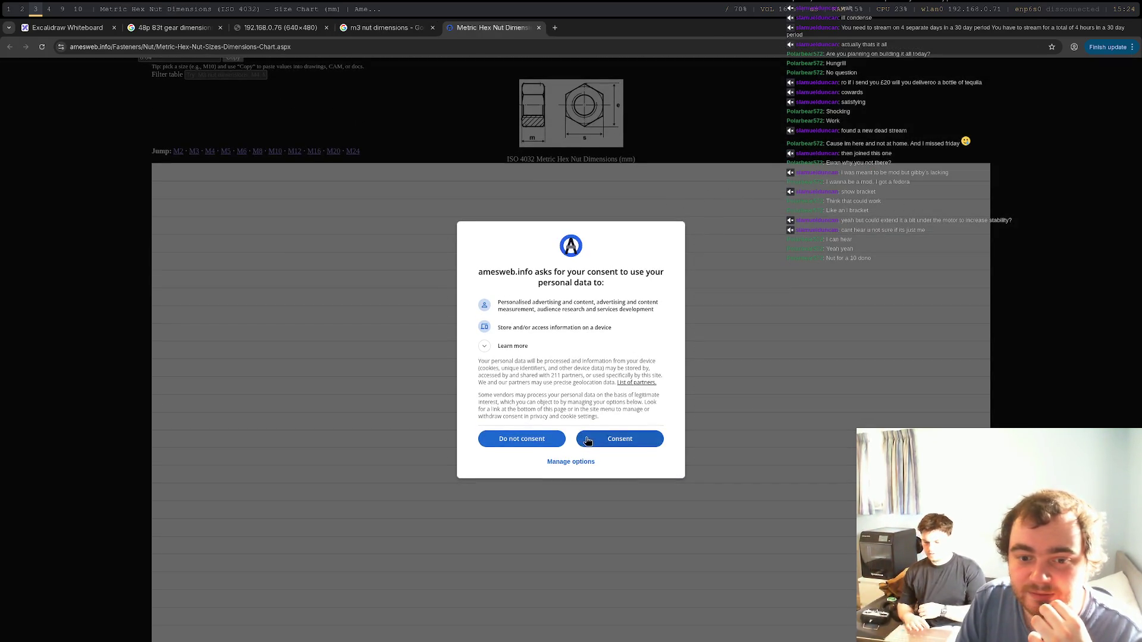
left_click(523, 439)
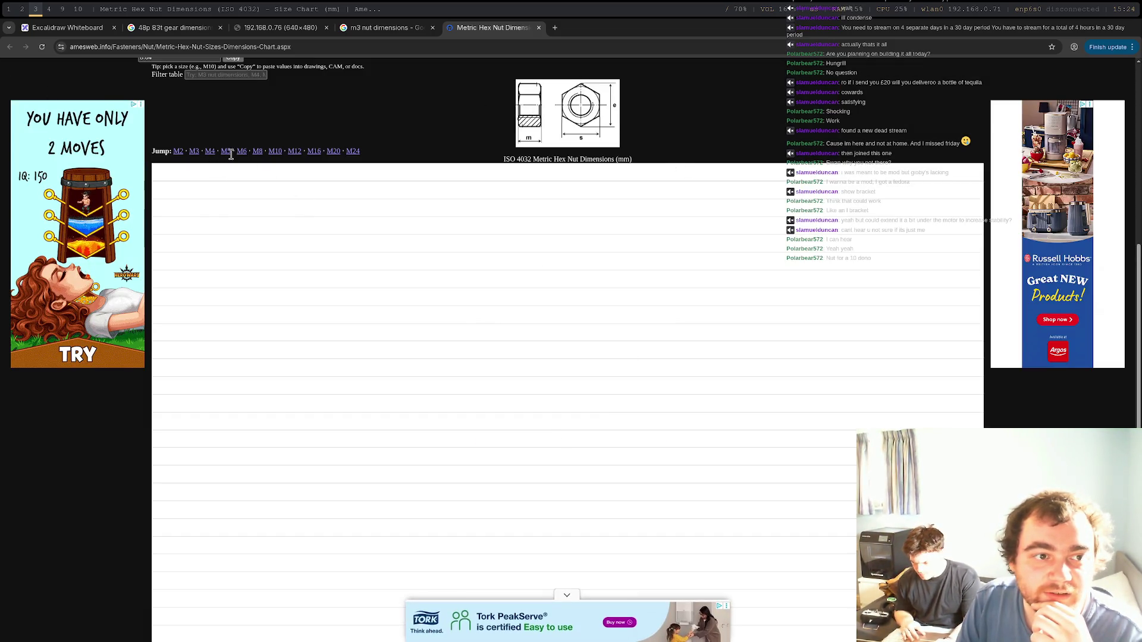
left_click(194, 152)
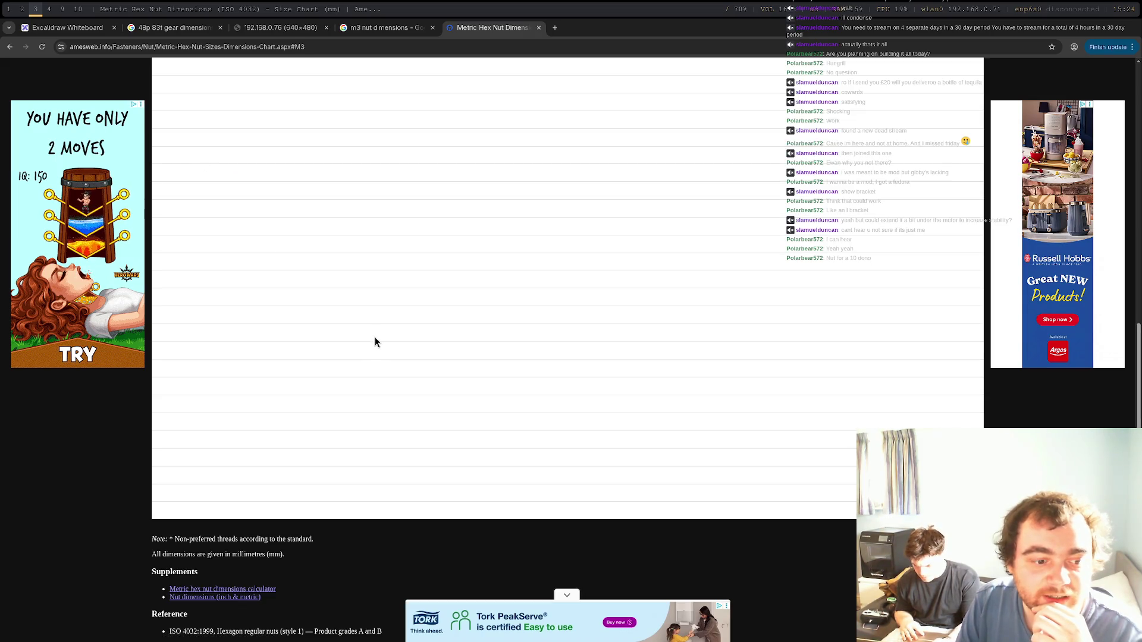
Step: Check the M3 nut height values, then return to the 'm3 nut dimensions' results tab
scroll(383, 351, "up", 10)
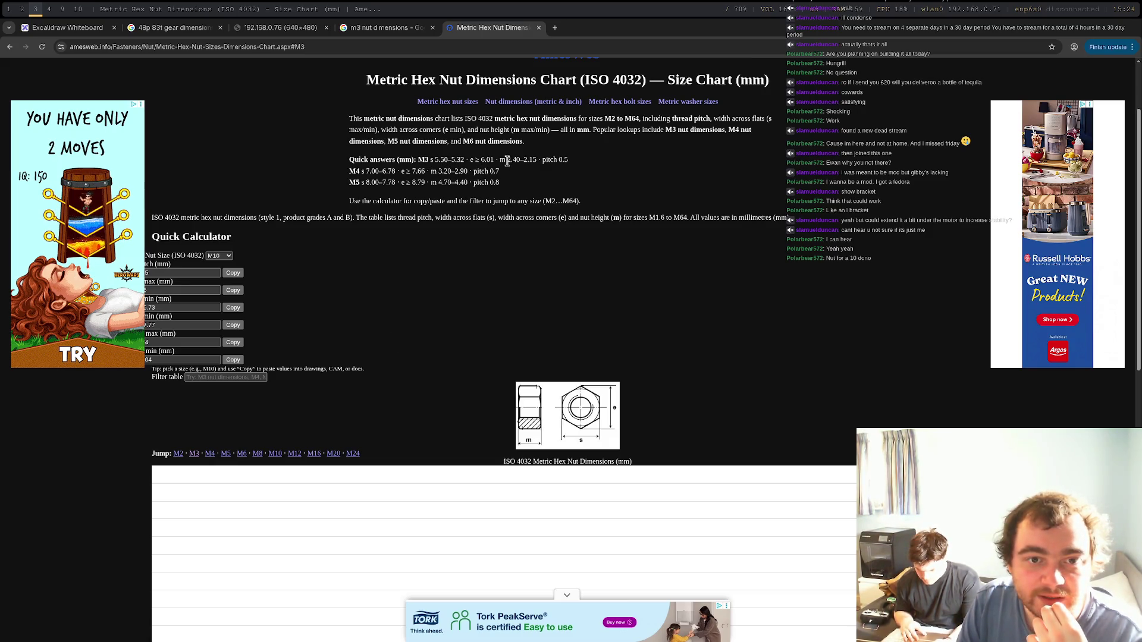
left_click_drag(507, 161, 538, 163)
left_click(539, 172)
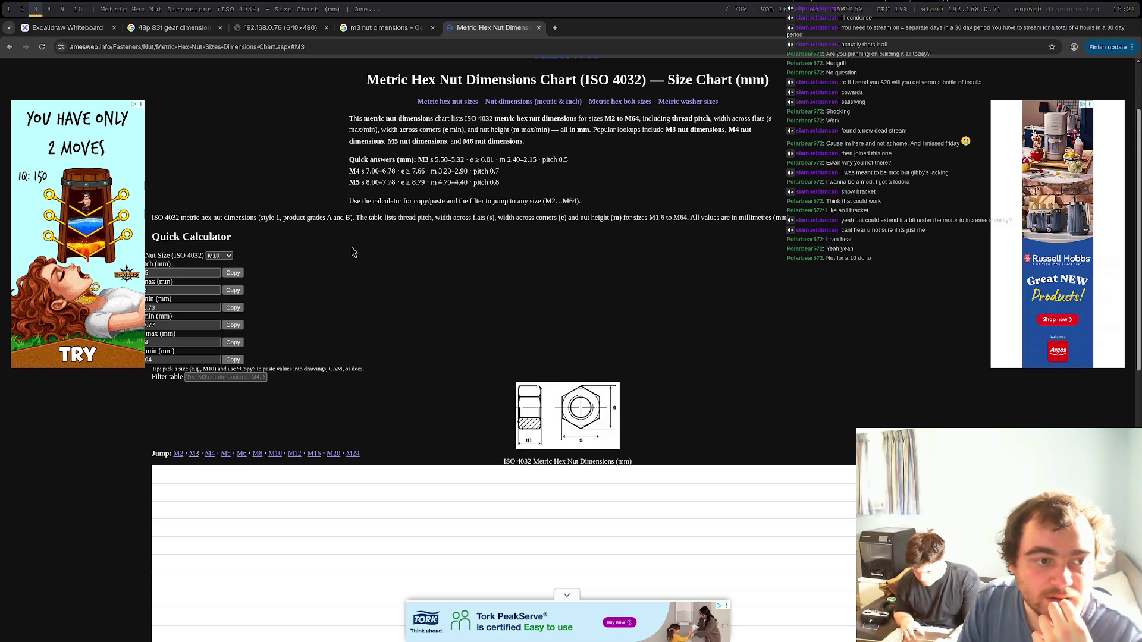
scroll(342, 141, "up", 2)
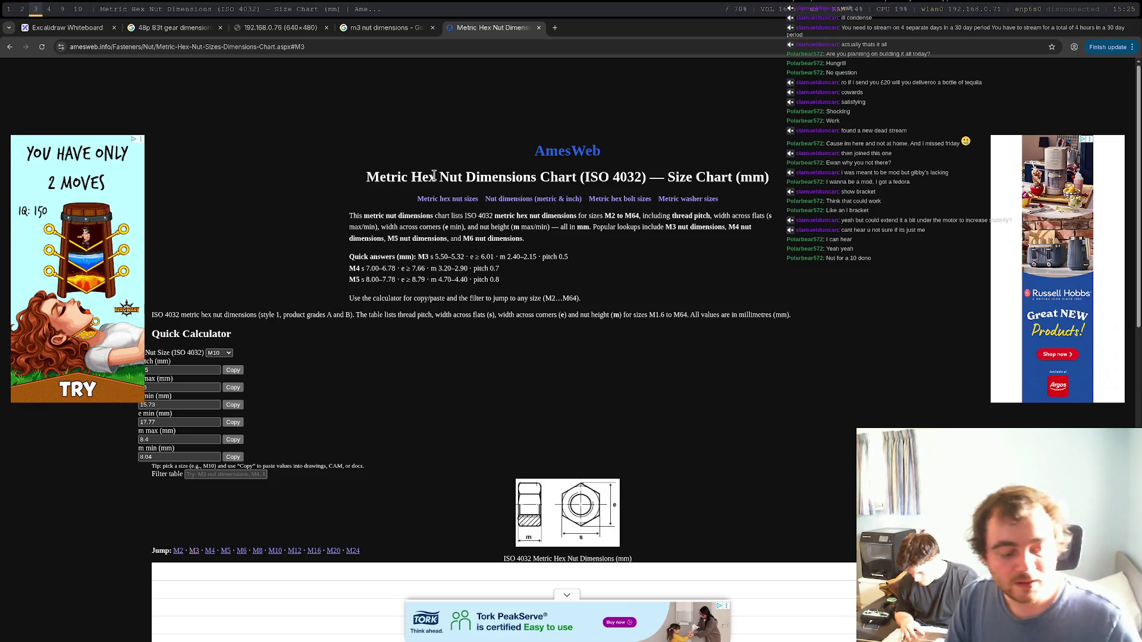
left_click(9, 46)
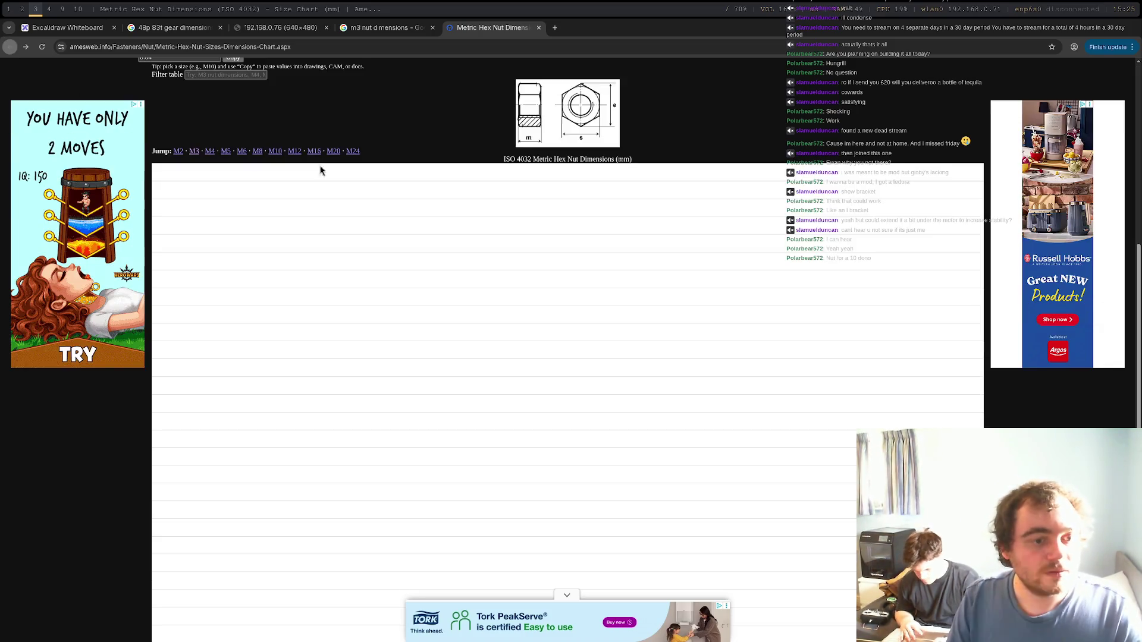
left_click(380, 28)
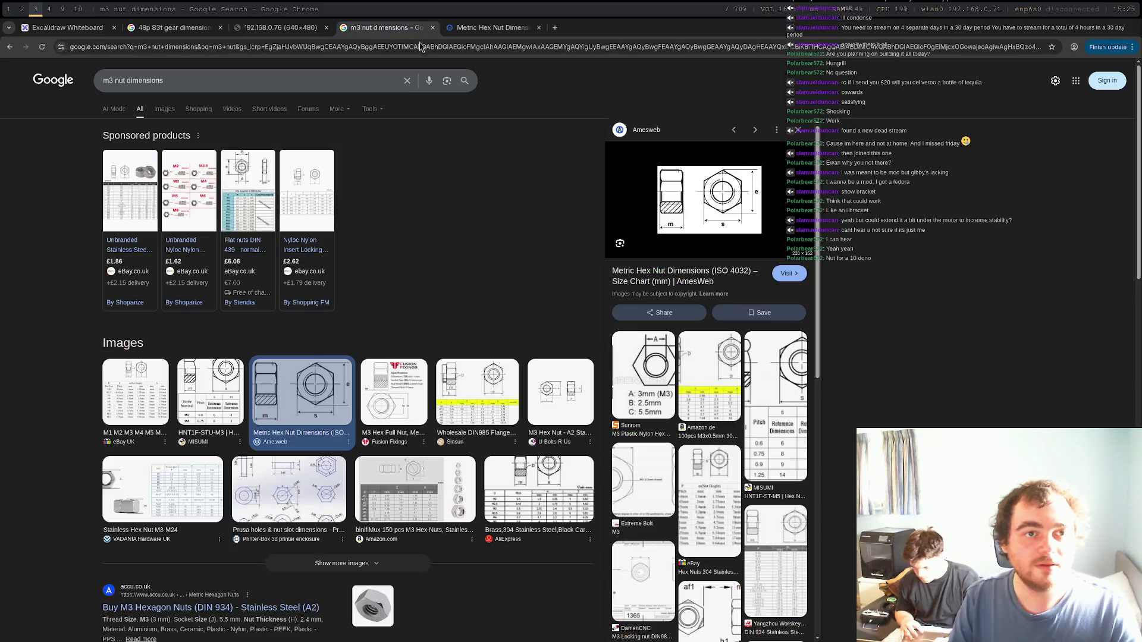
Step: Browse the m3 nut dimensions results and switch to image results
scroll(390, 306, "down", 5)
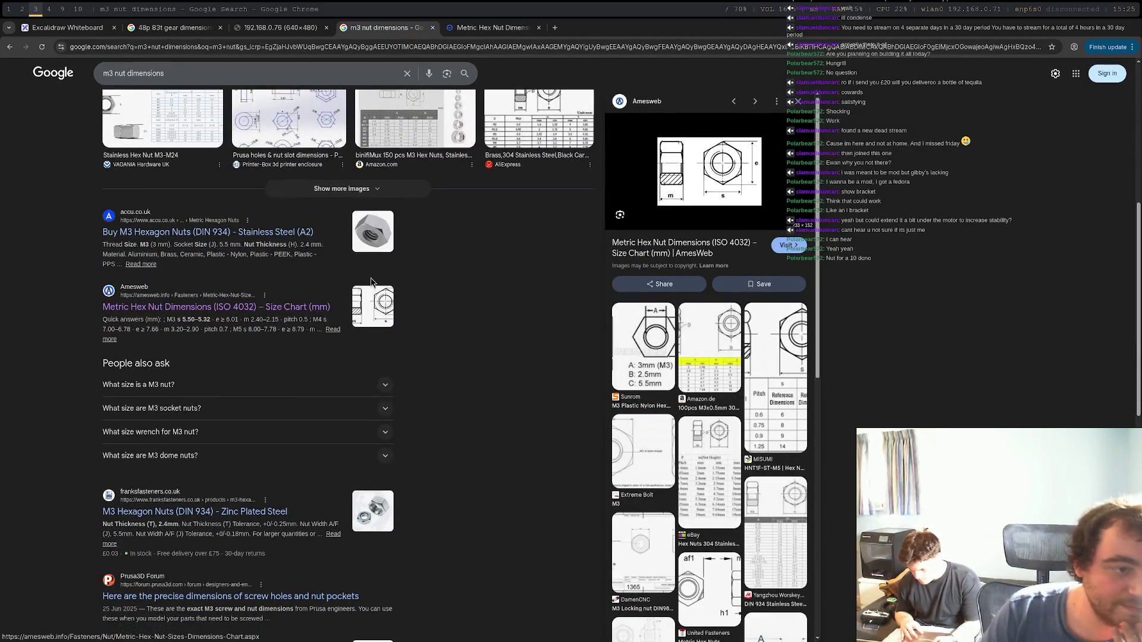
scroll(386, 285, "down", 3)
scroll(250, 263, "up", 10)
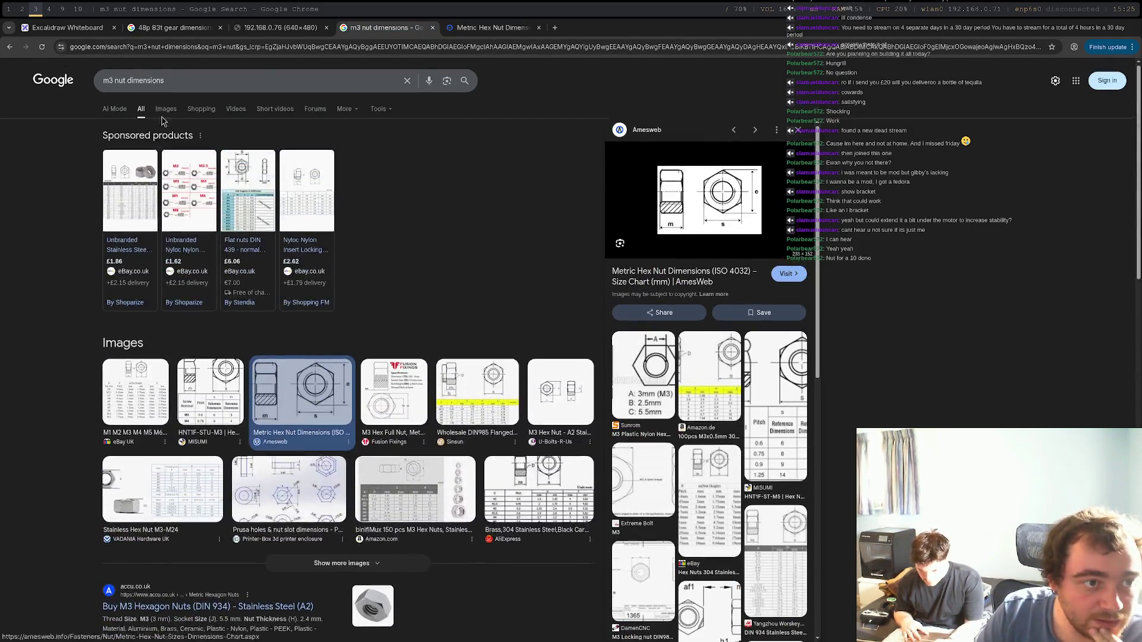
left_click(166, 109)
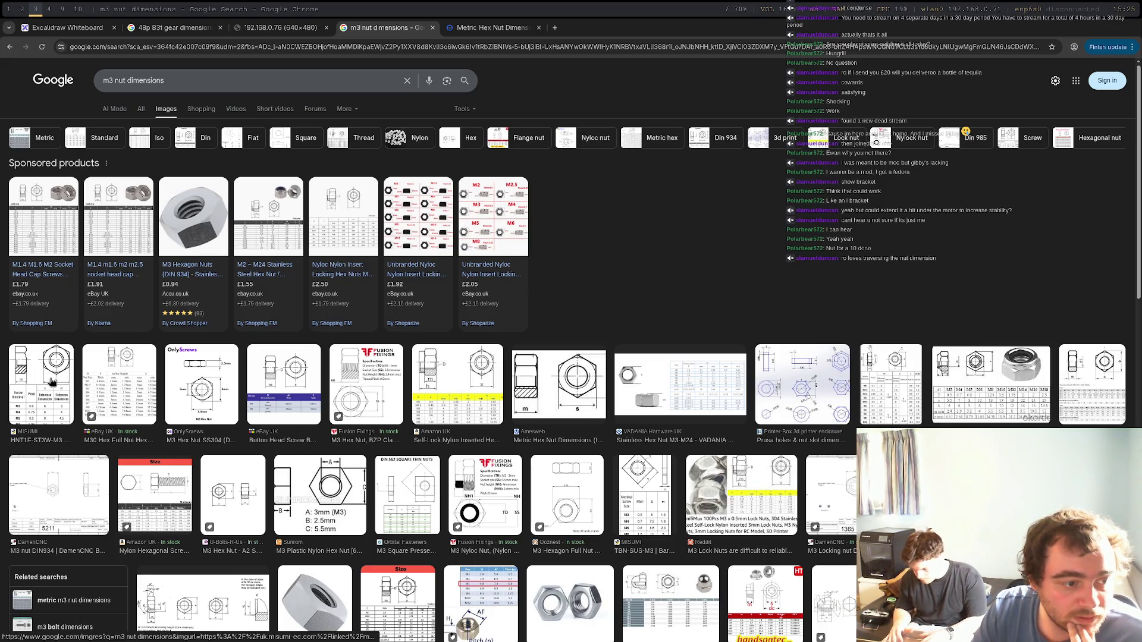
Step: Preview the MISUMI M3 nut chart showing 6 mm width, then start a new tab
left_click(52, 383)
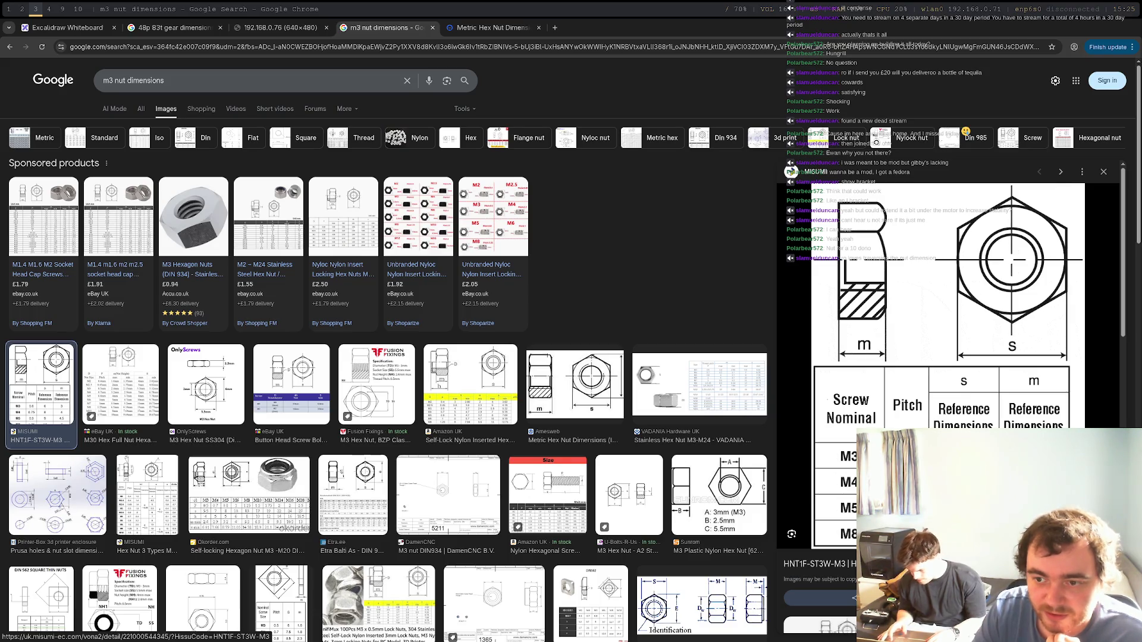
scroll(670, 387, "down", 6)
scroll(627, 376, "up", 5)
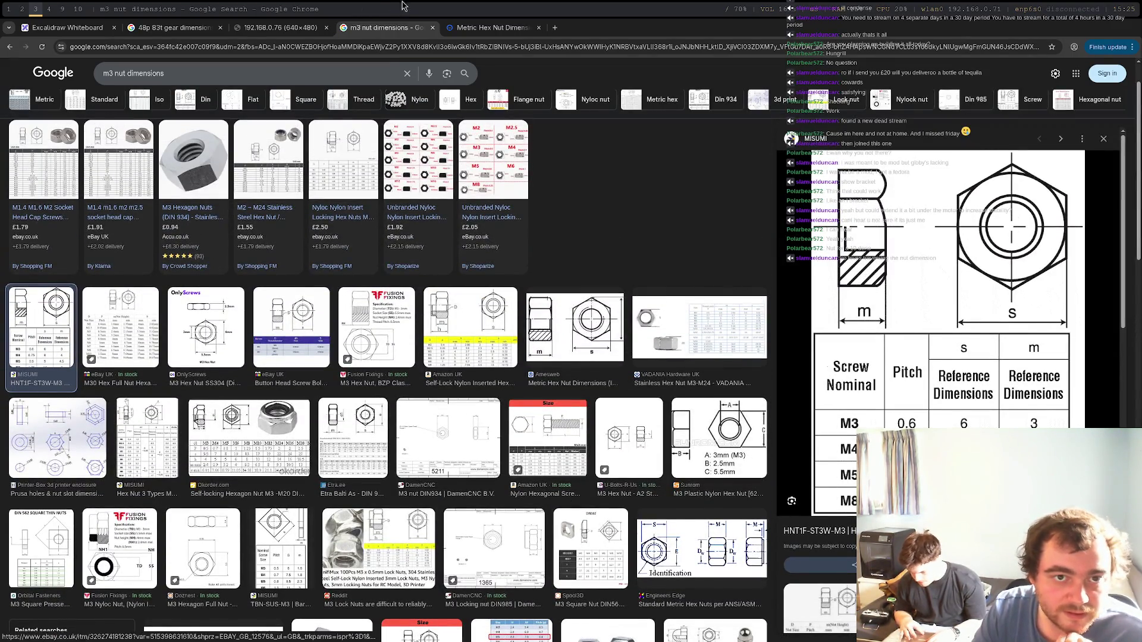
left_click(555, 28)
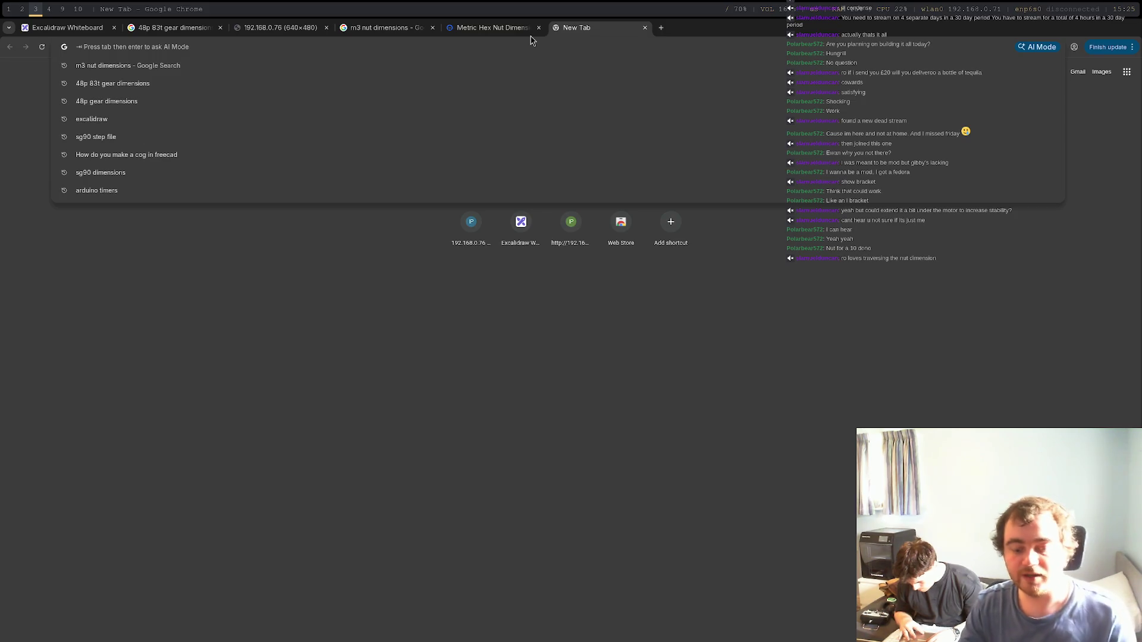
Step: Search for 'cha' and open the ChatGPT site
type("cha")
key("Return")
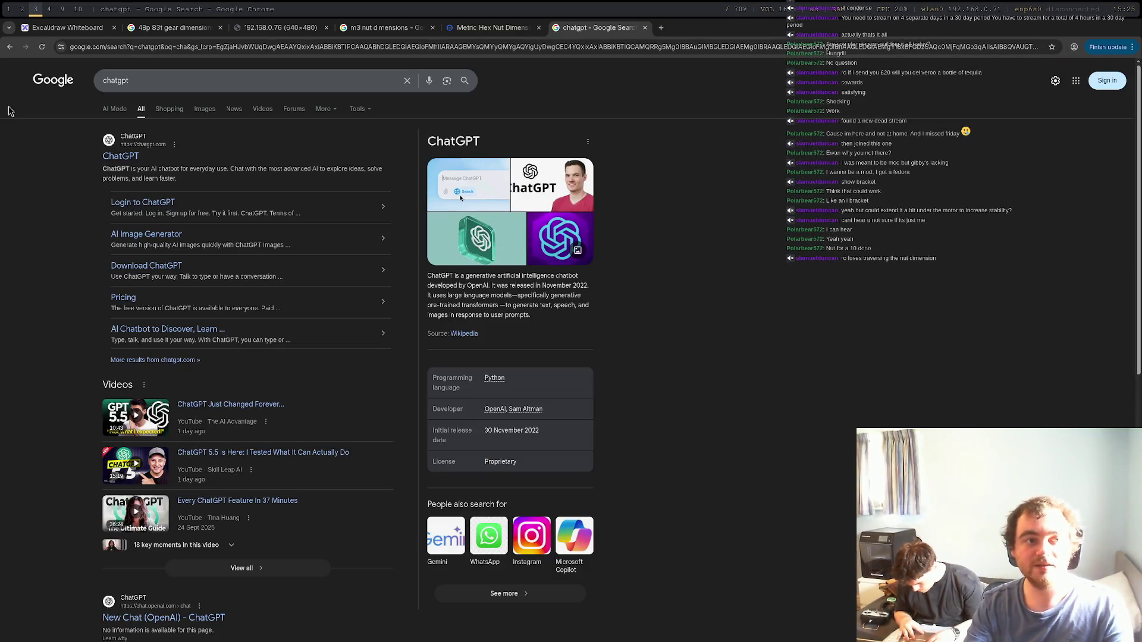
left_click(122, 157)
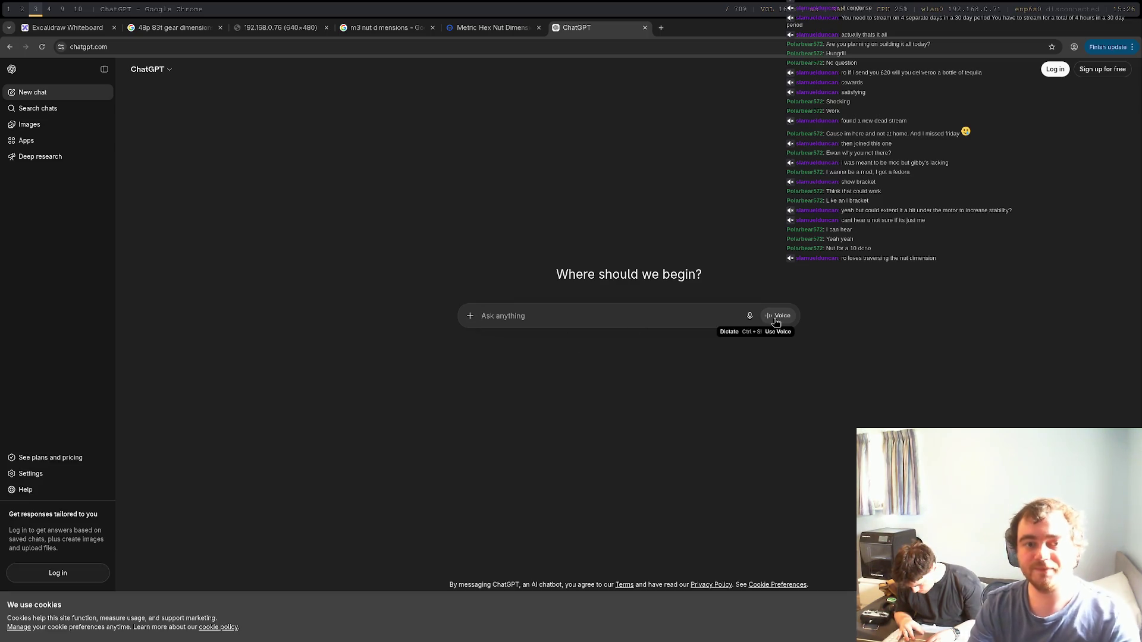
Step: Ask ChatGPT 'What the dimensions of an m3 nut' and begin a FreeCAD follow-up
type("What the di")
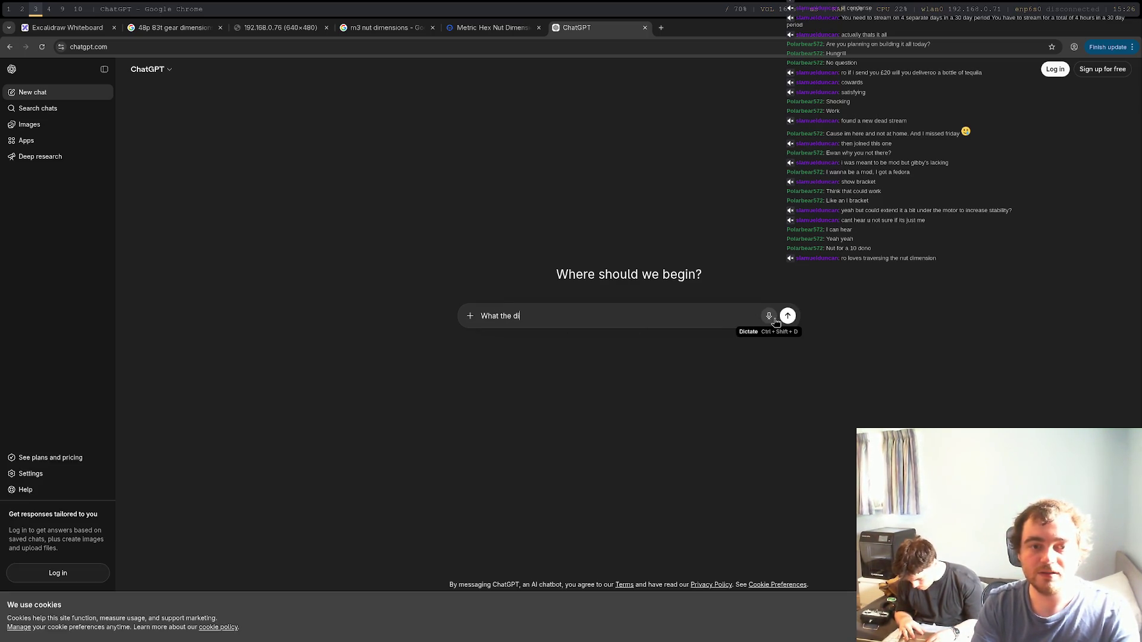
type("mensions of an m3 nu")
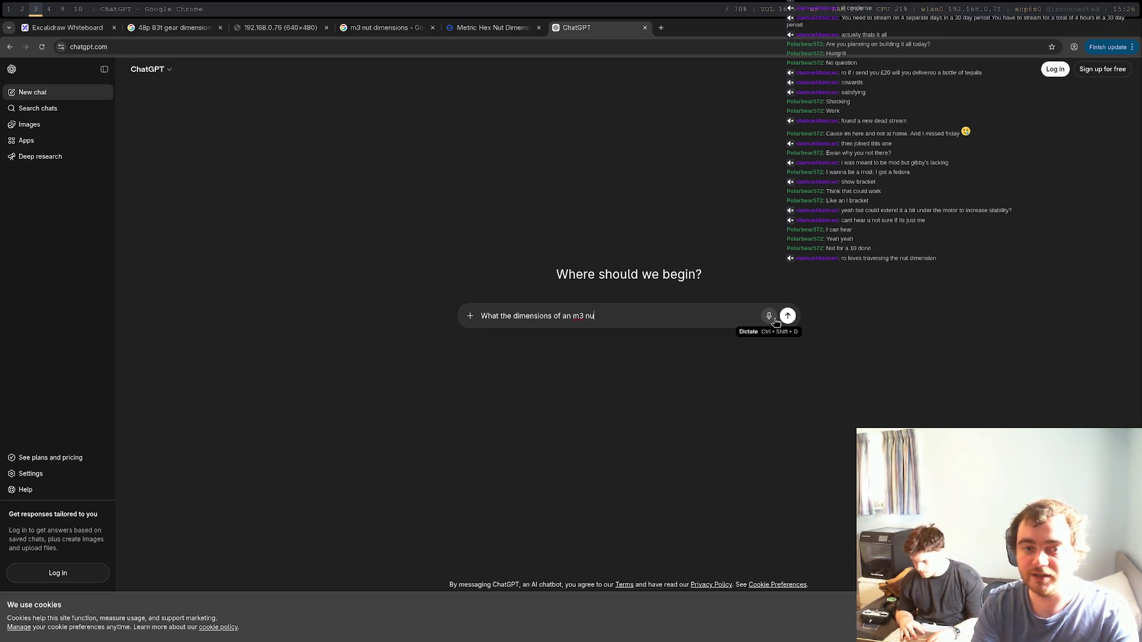
type("t")
key("Return")
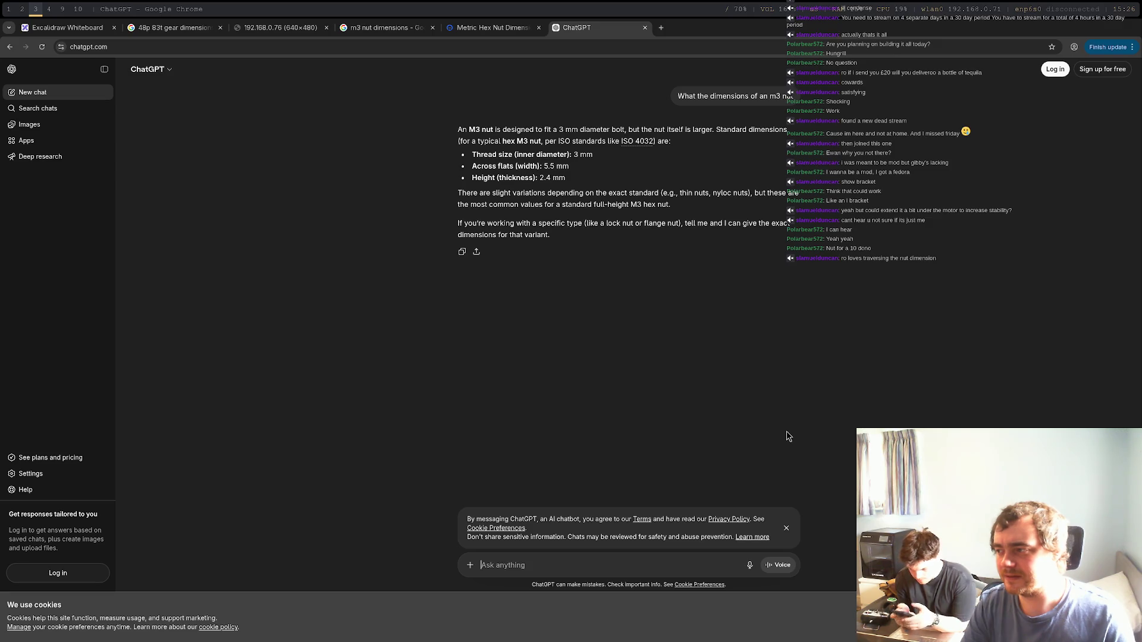
type("for freecad do i need r")
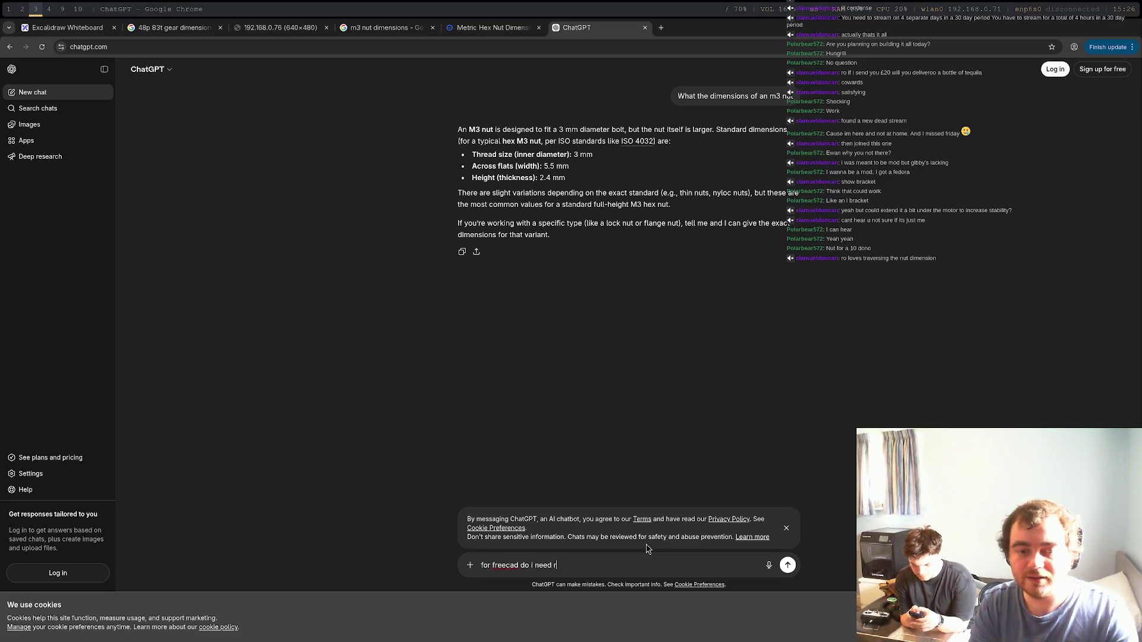
type("i")
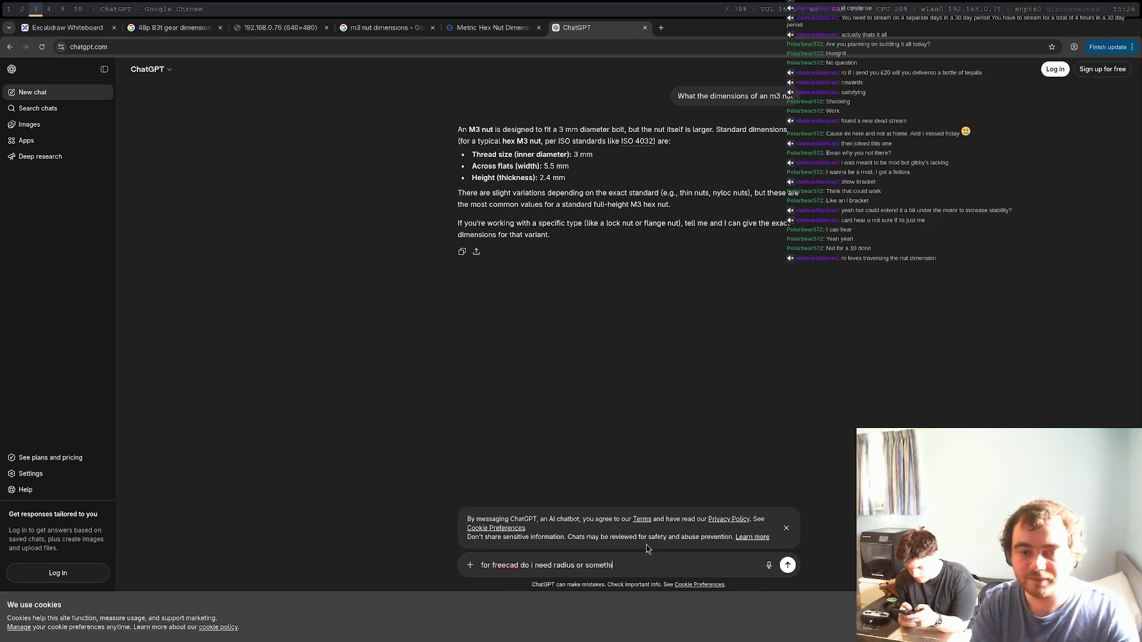
type("ong")
Step: Send the FreeCAD follow-up, highlight the across-flats and thickness values, then go to workspace 1
key("Return")
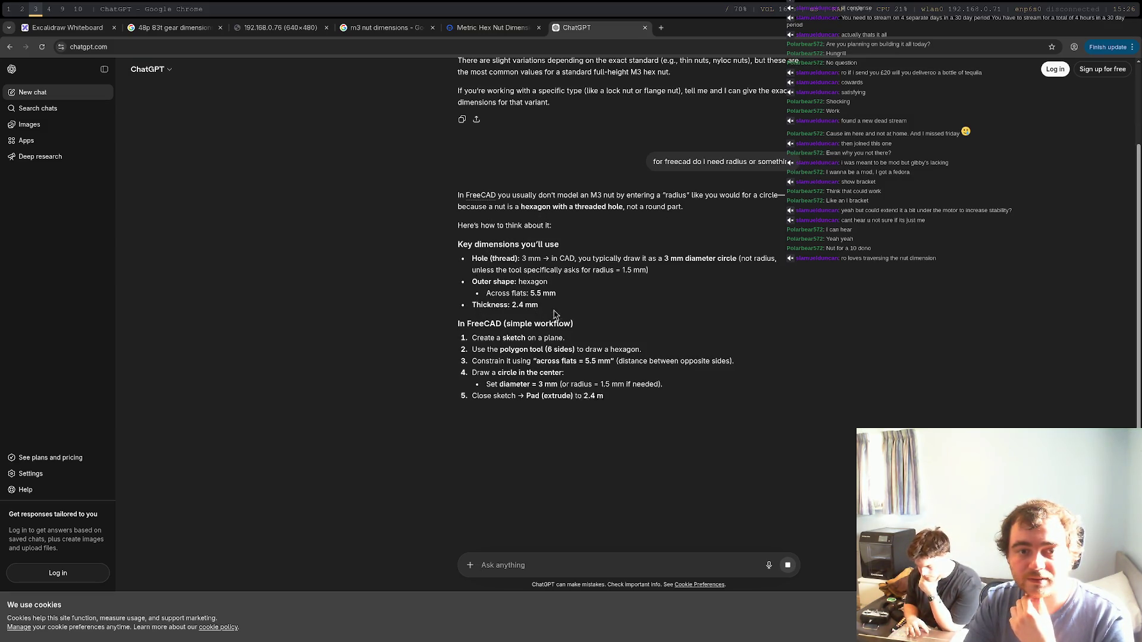
left_click_drag(486, 293, 583, 302)
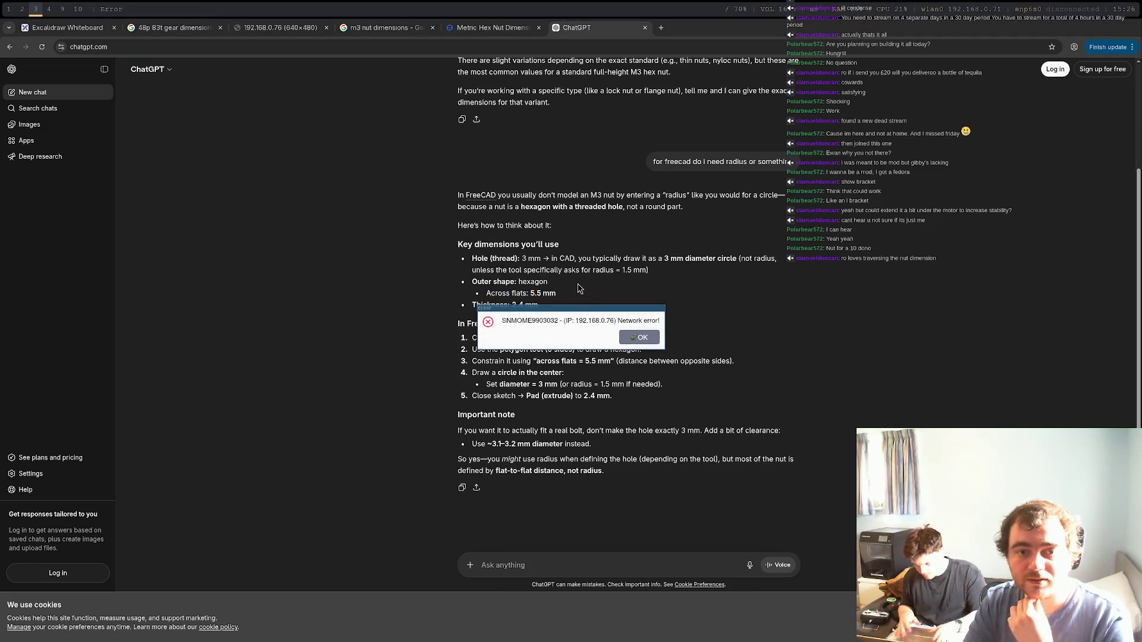
left_click(651, 338)
key("super+1")
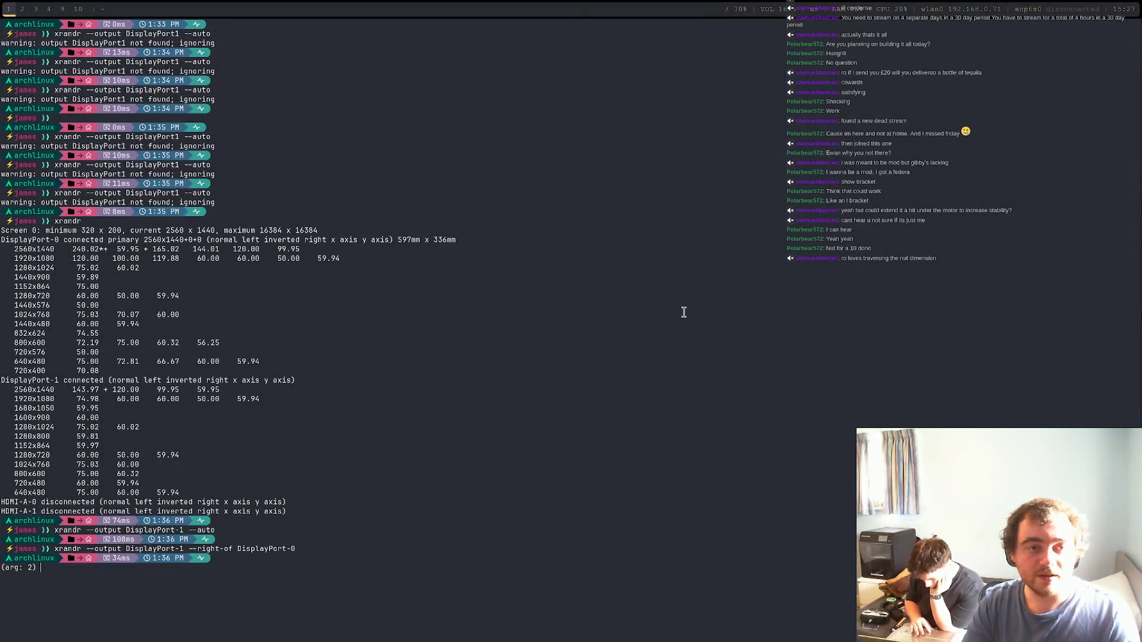
key("super+3")
key("super+2")
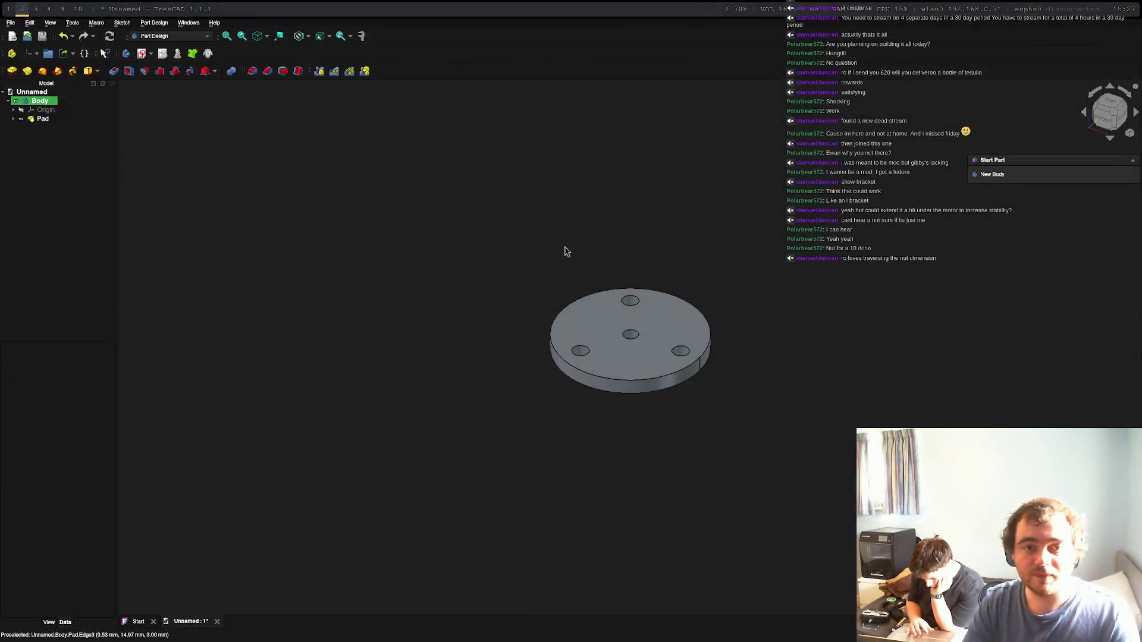
left_click(657, 327)
left_click(1007, 179)
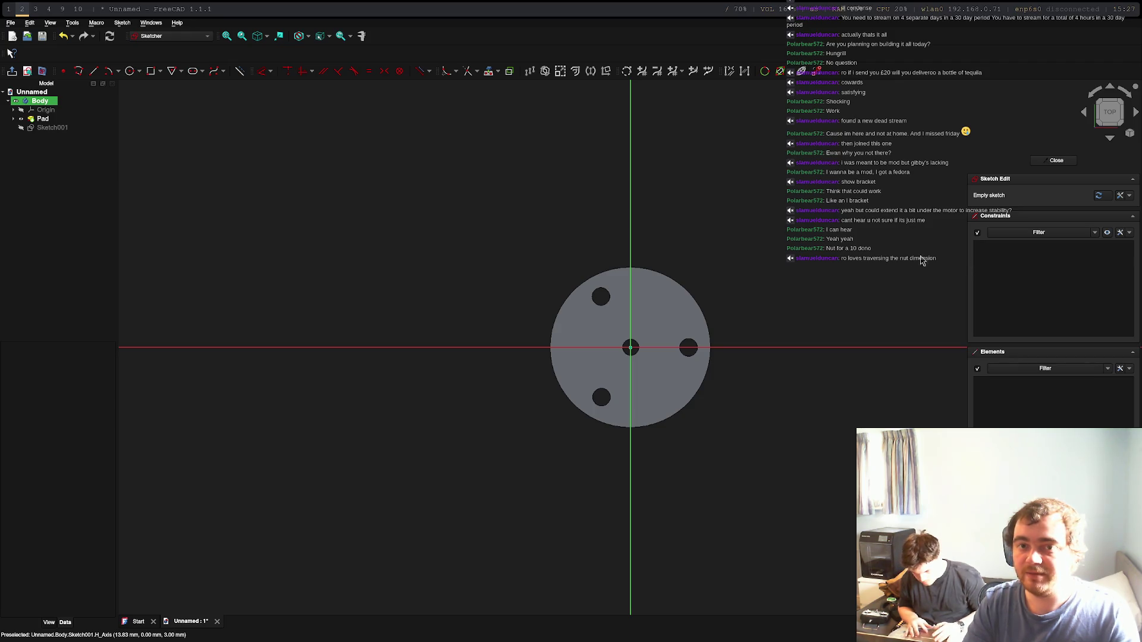
key("Escape")
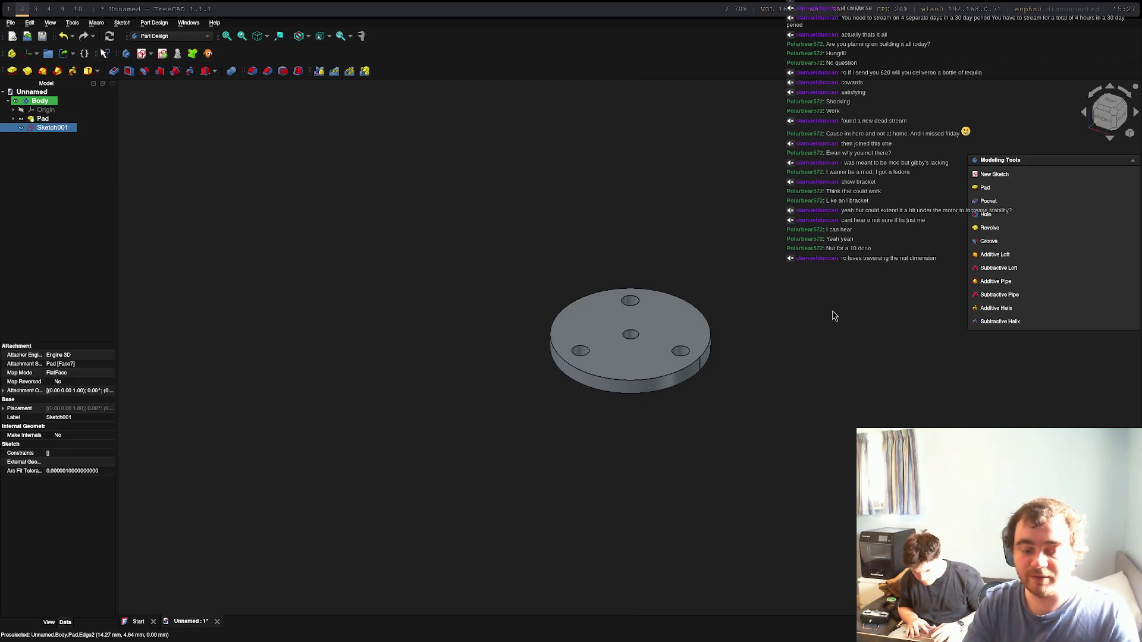
key("Delete")
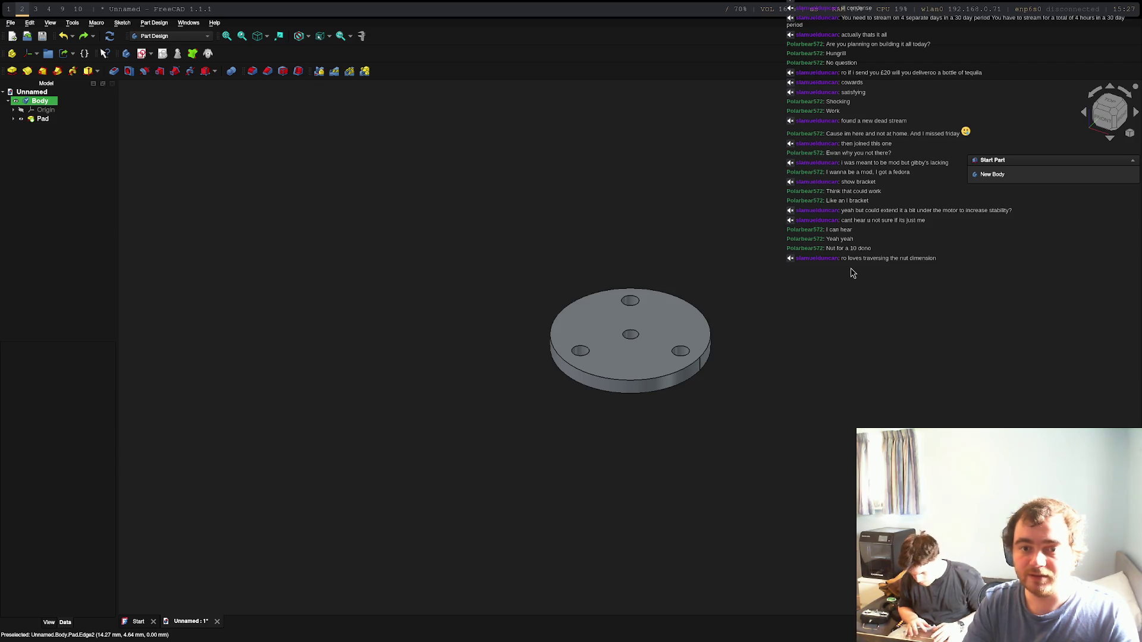
key("ctrl+z")
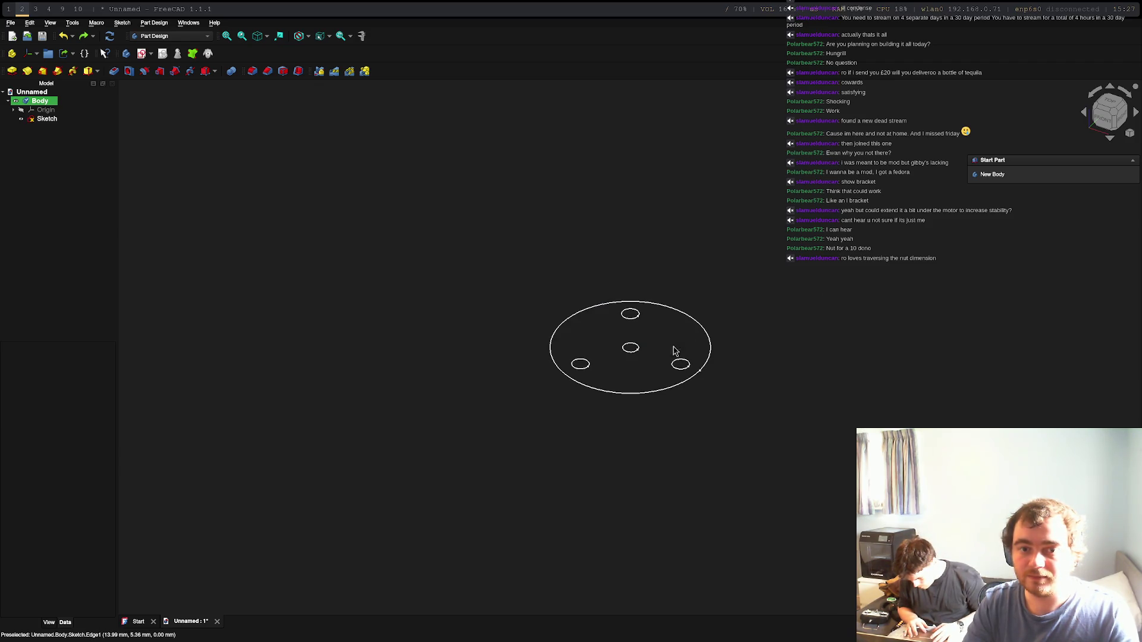
left_click(680, 312)
left_click(649, 372)
left_click(630, 313)
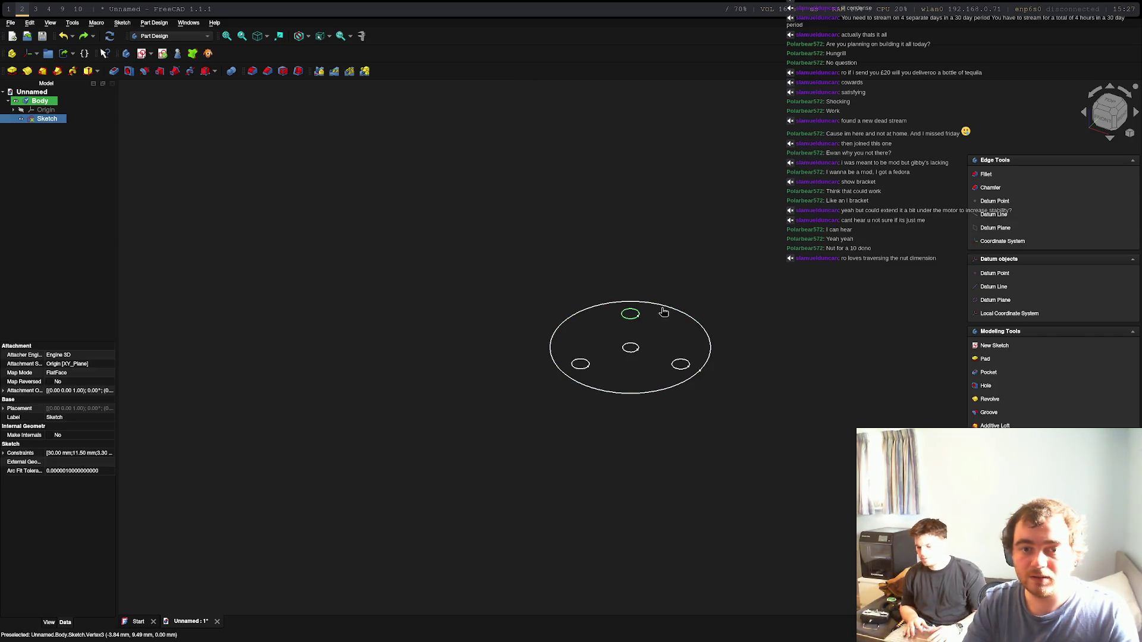
left_click(631, 347)
left_click(582, 364)
left_click(682, 365)
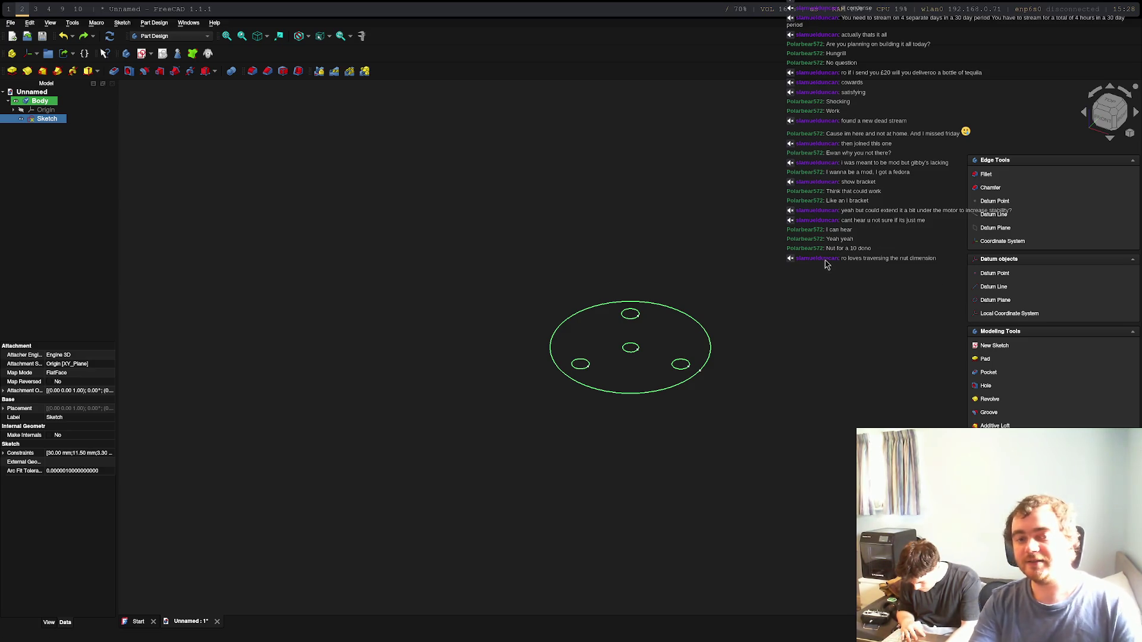
left_click(985, 359)
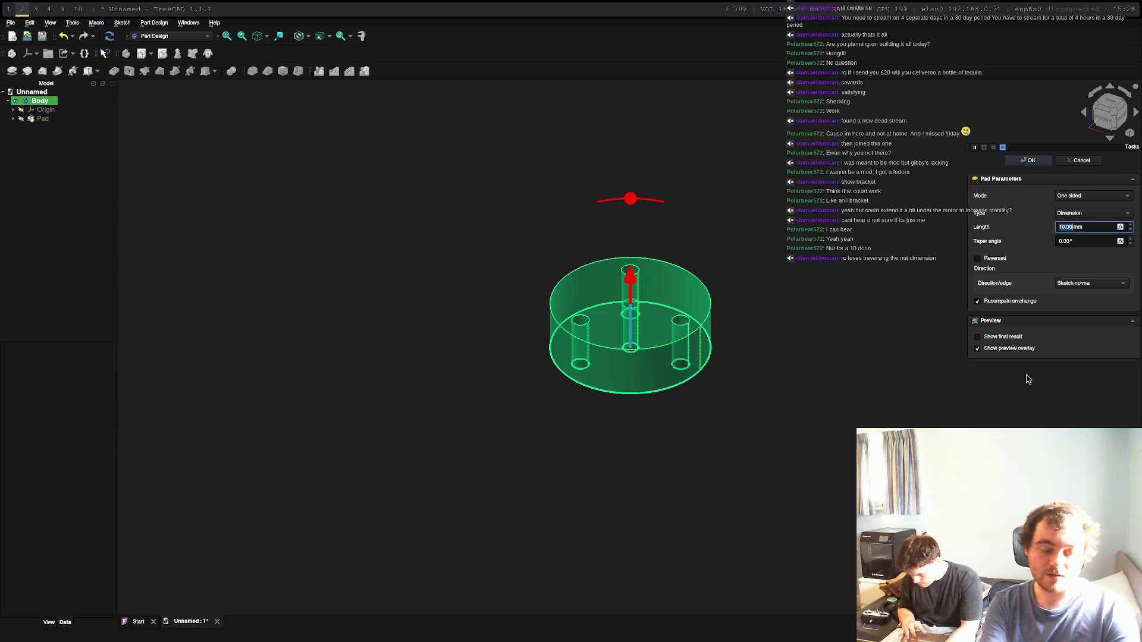
Step: Pad the disc sketch 4 mm thick and start Sketch001 on its top face
type("4")
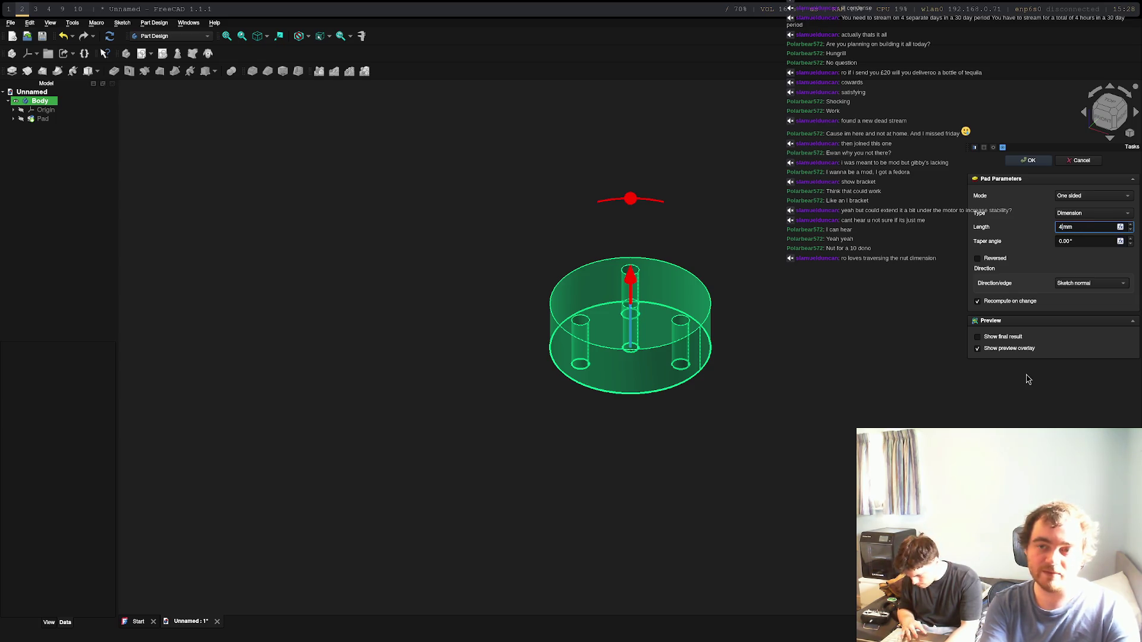
key("Return")
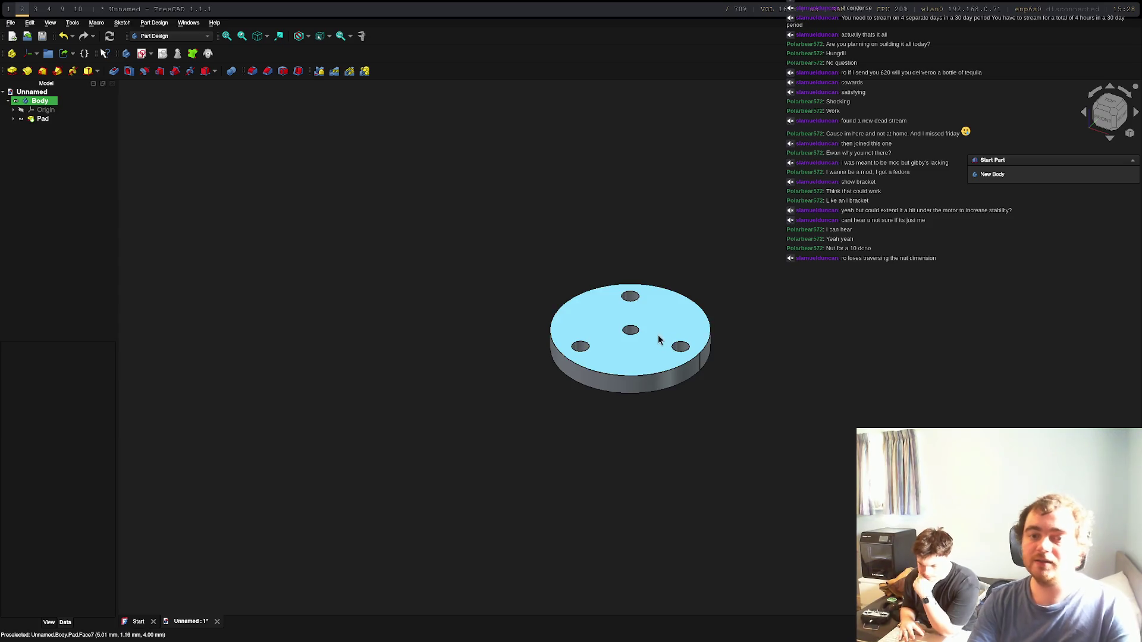
left_click(642, 335)
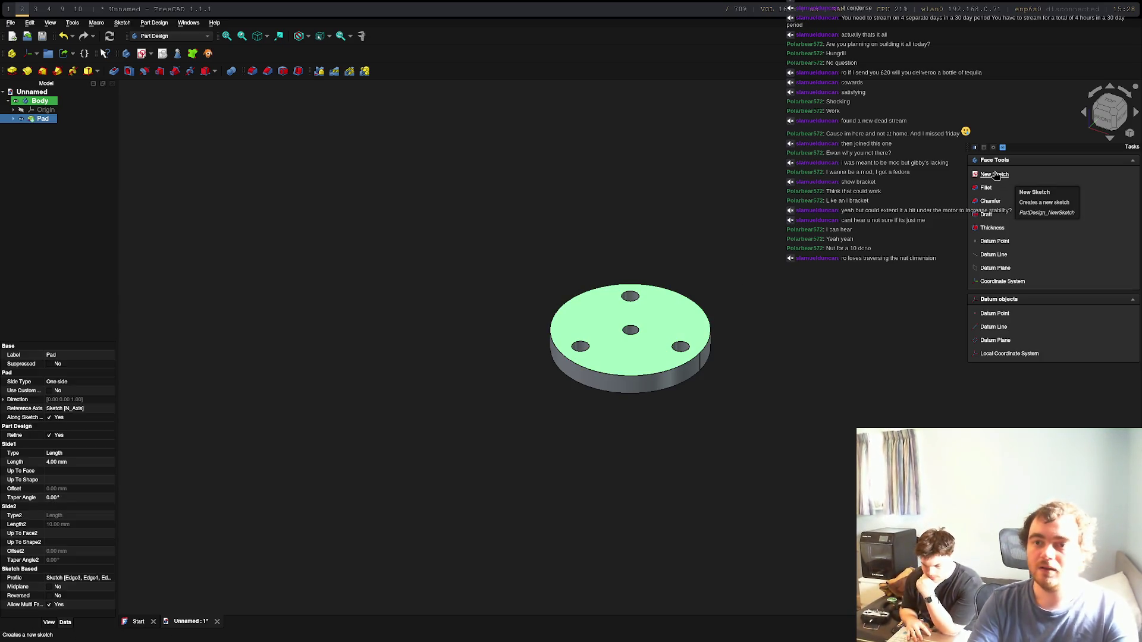
left_click(1018, 219)
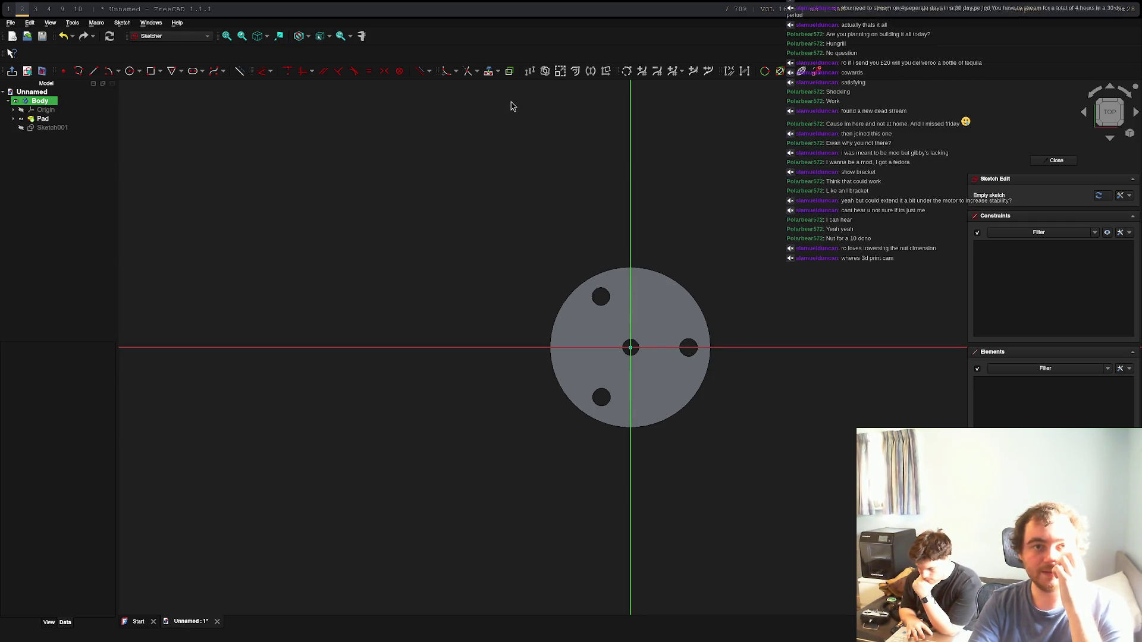
left_click(488, 71)
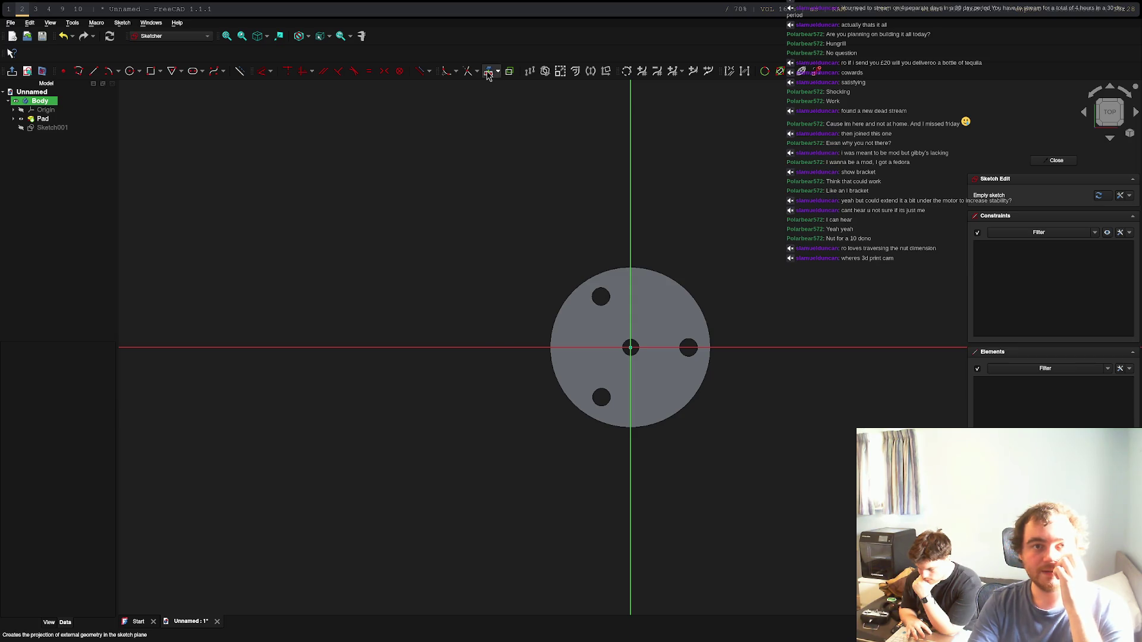
Step: Reference the top-left, right and bottom-left hole edges as external geometry, then reopen Sketch001
left_click(605, 294)
left_click(693, 344)
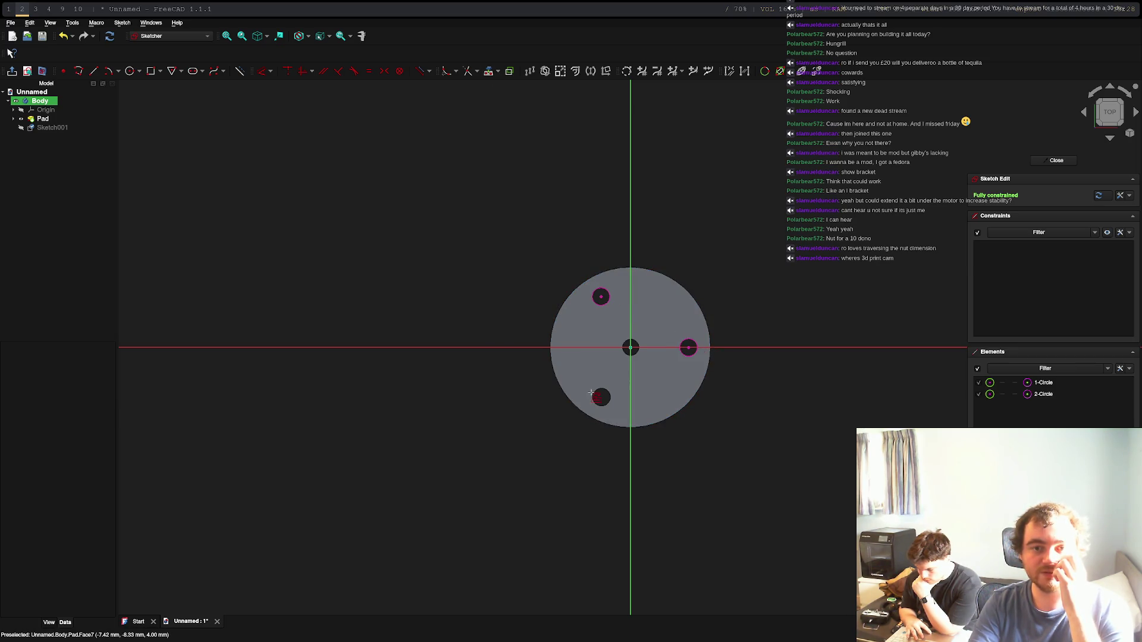
left_click(601, 391)
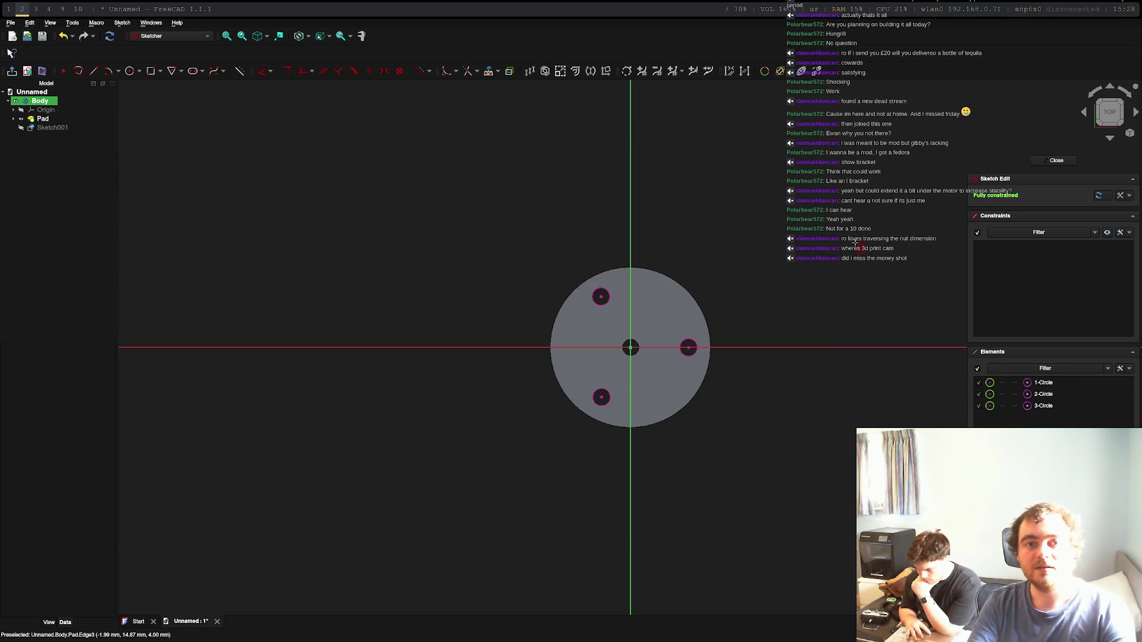
key("Escape")
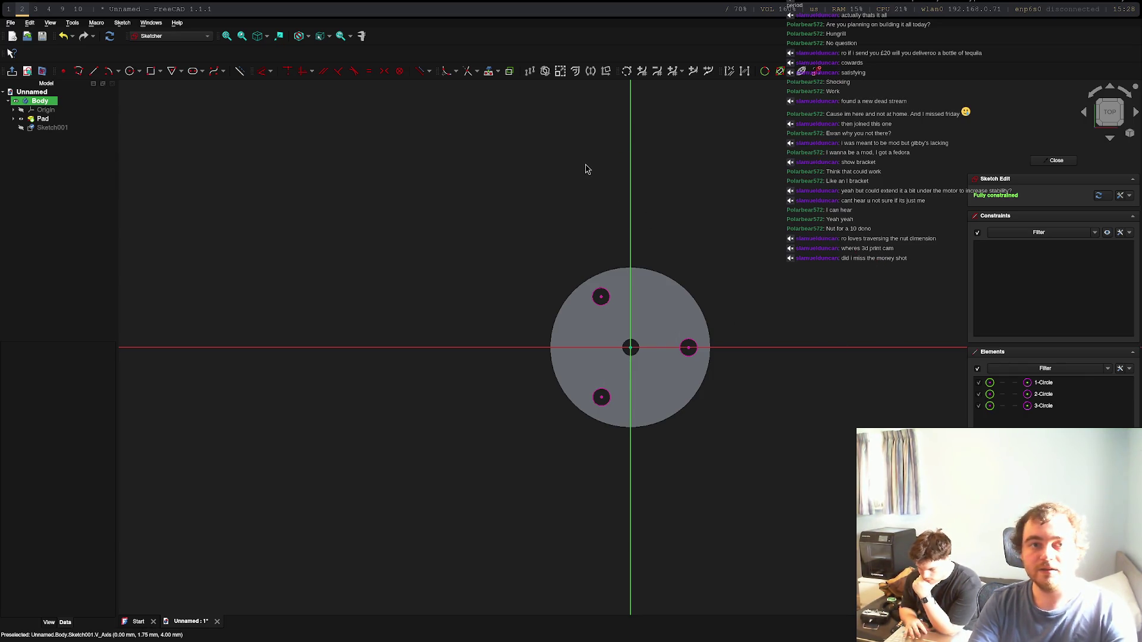
key("Escape")
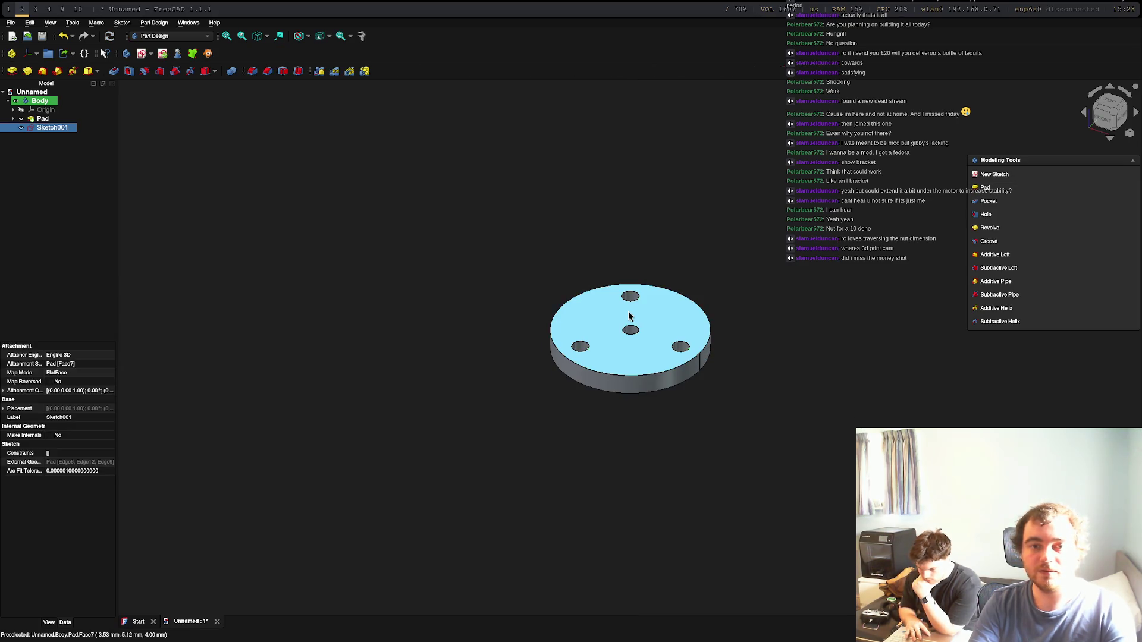
double_click(45, 128)
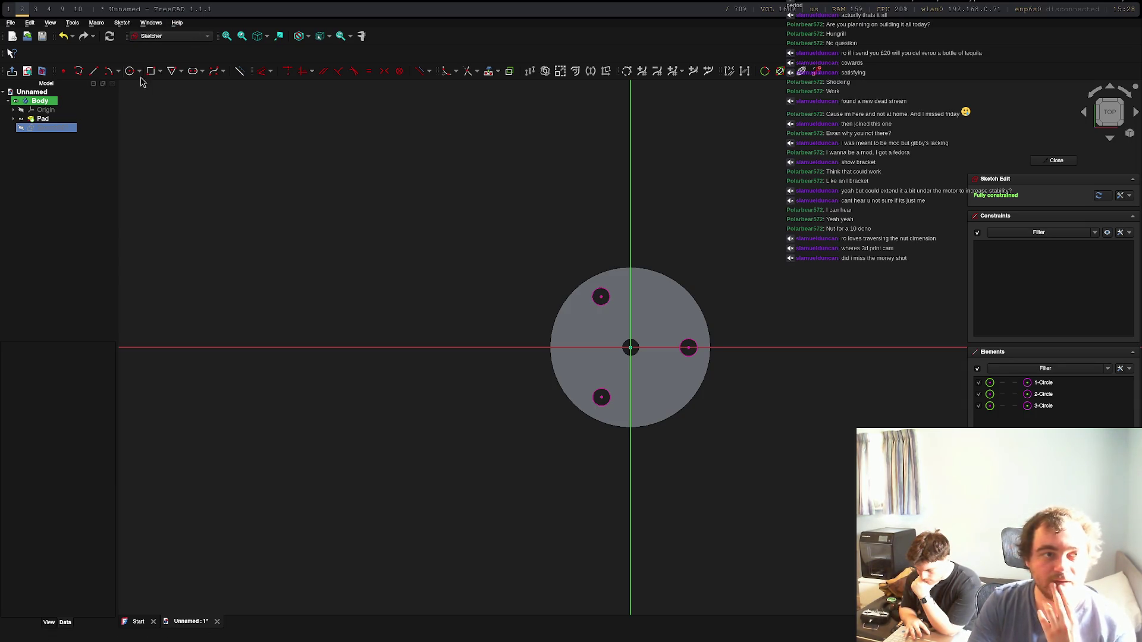
Step: Draw a hexagon centred on the top-left hole with a size of 7
left_click(180, 71)
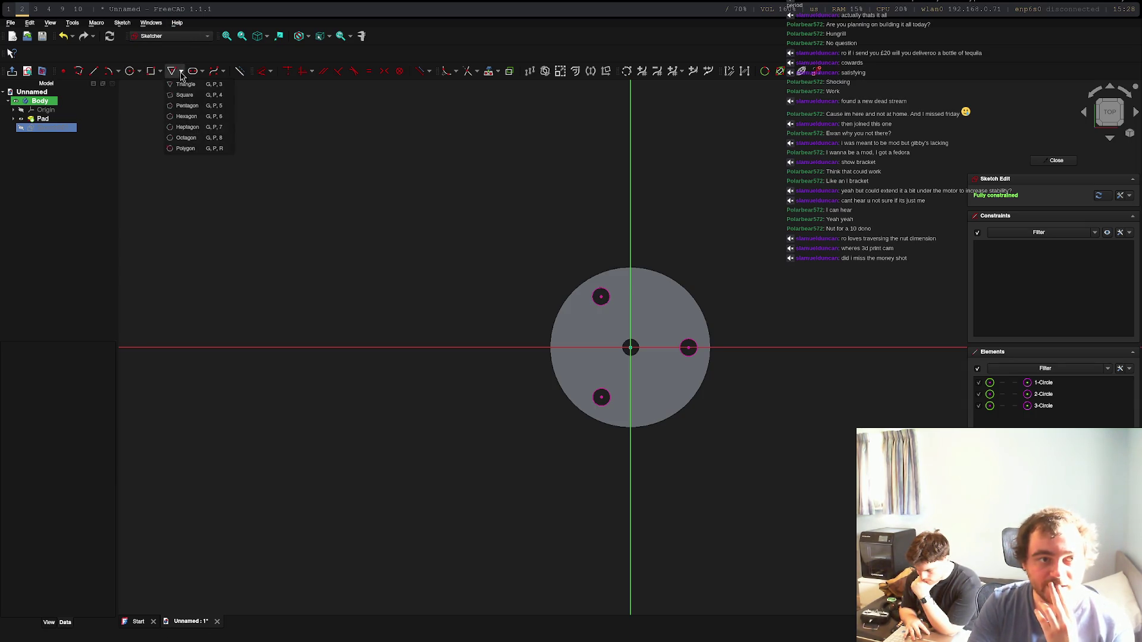
left_click(200, 117)
left_click(600, 296)
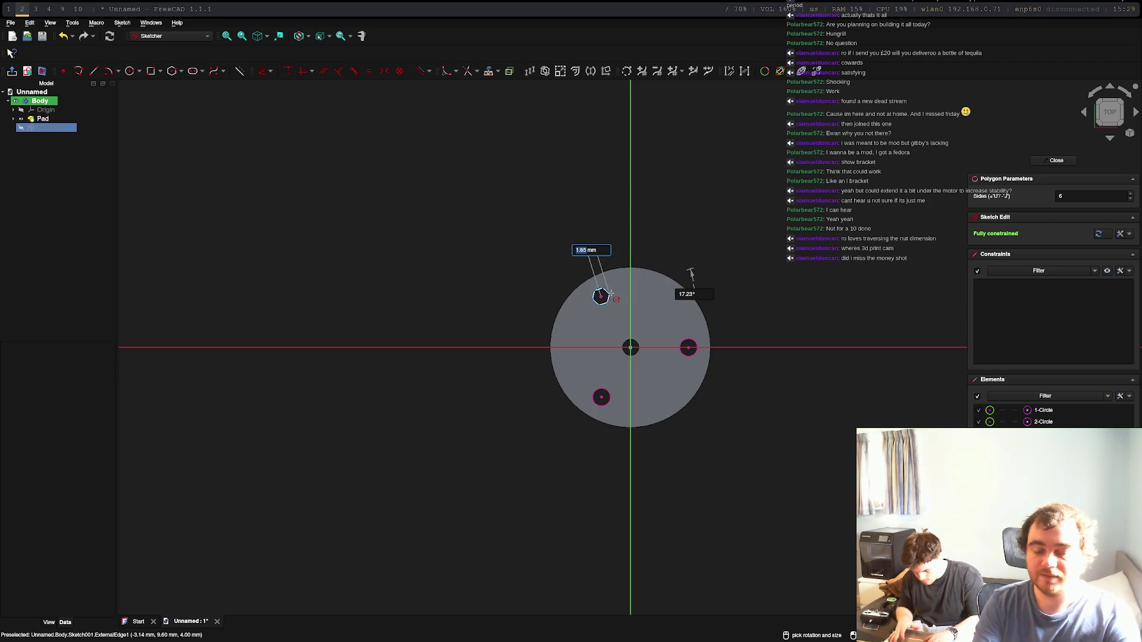
type("7")
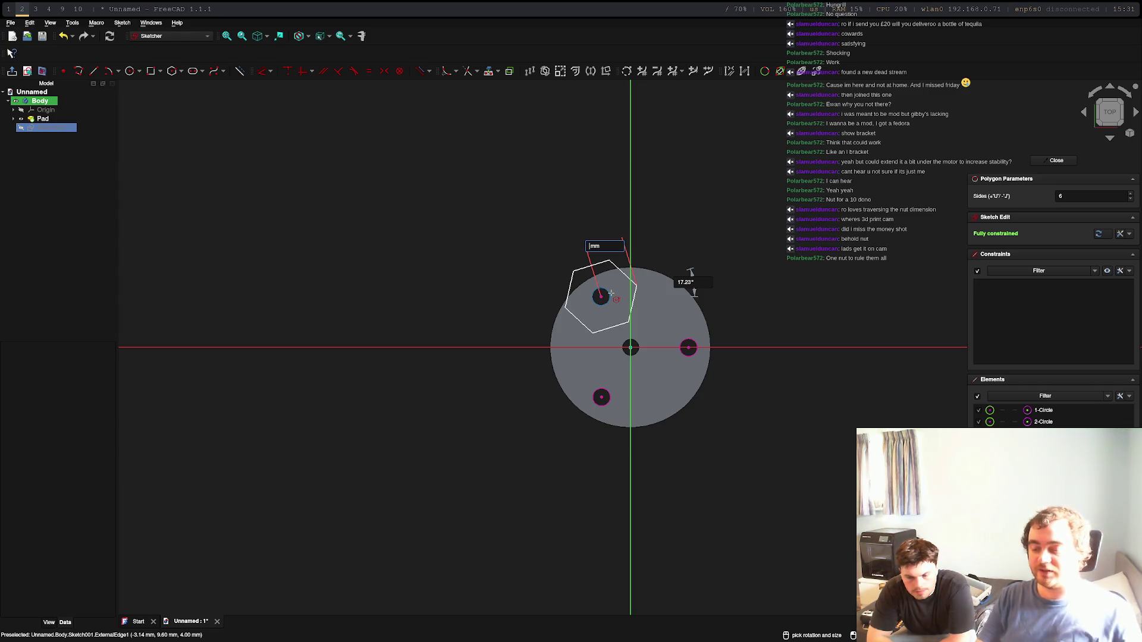
Step: Cancel the unfinished hexagon so Sketch001 keeps only the three hole circles
key("Escape")
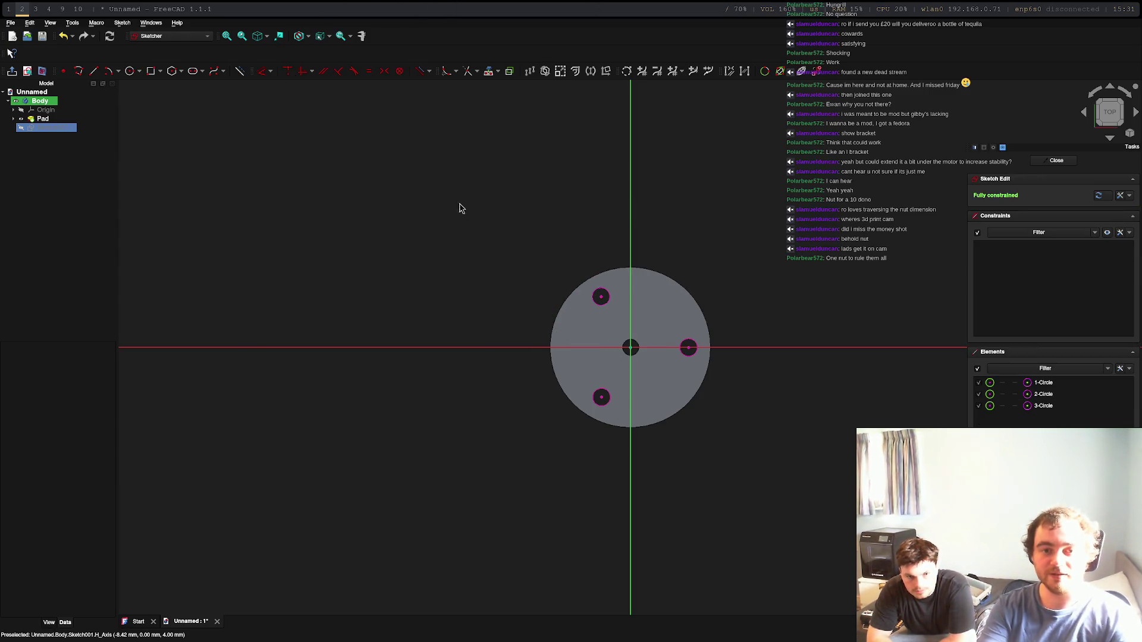
left_click(10, 23)
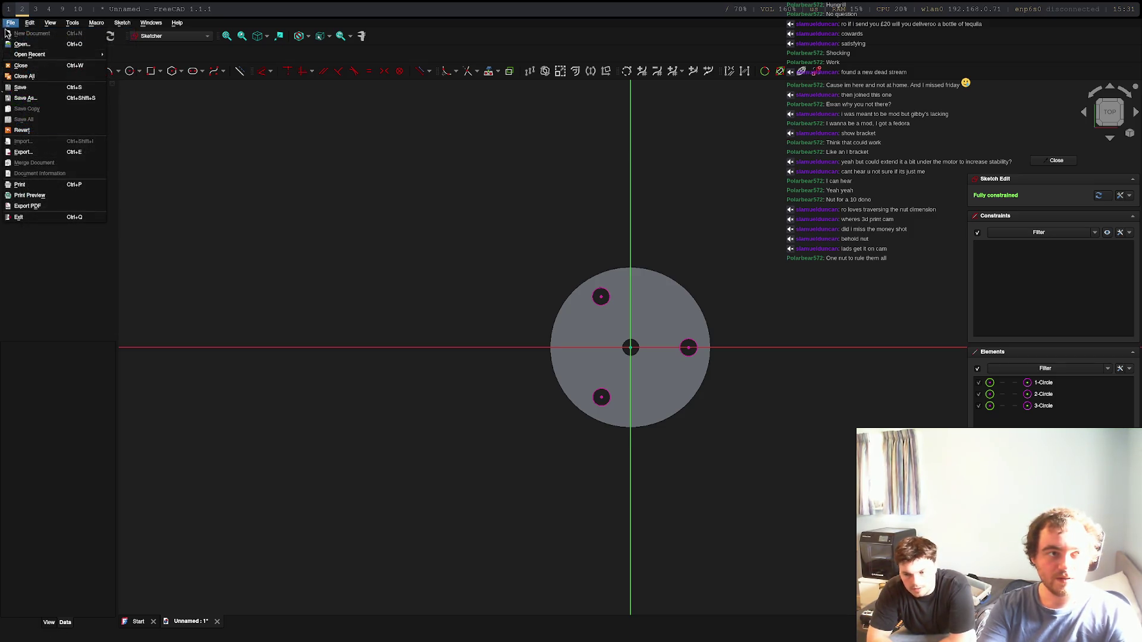
key("Escape")
left_click(32, 92)
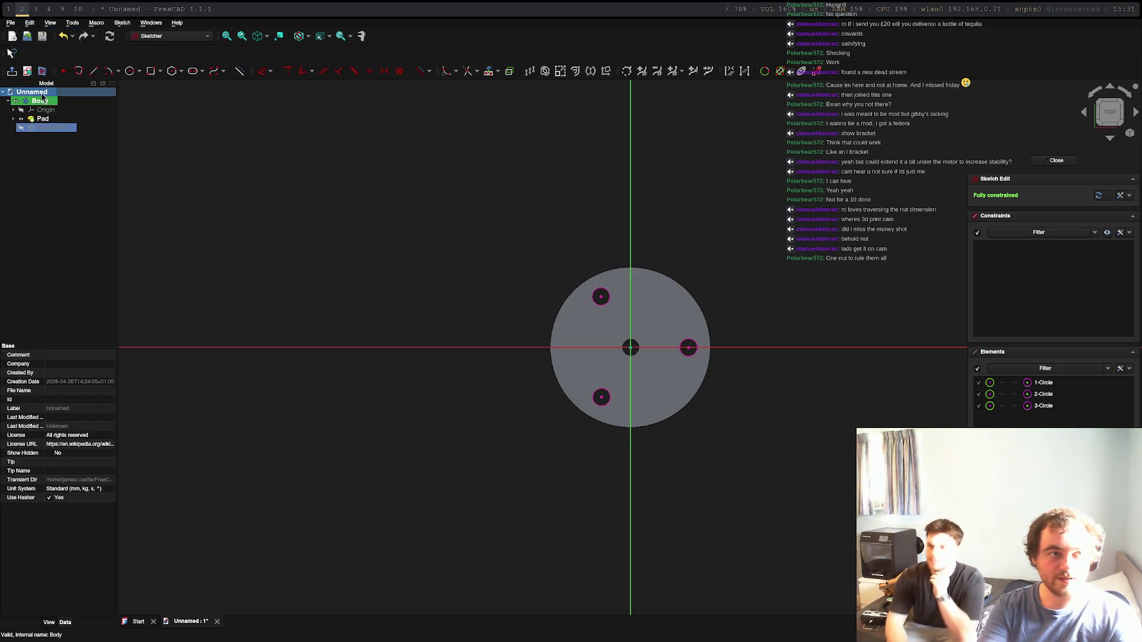
right_click(42, 95)
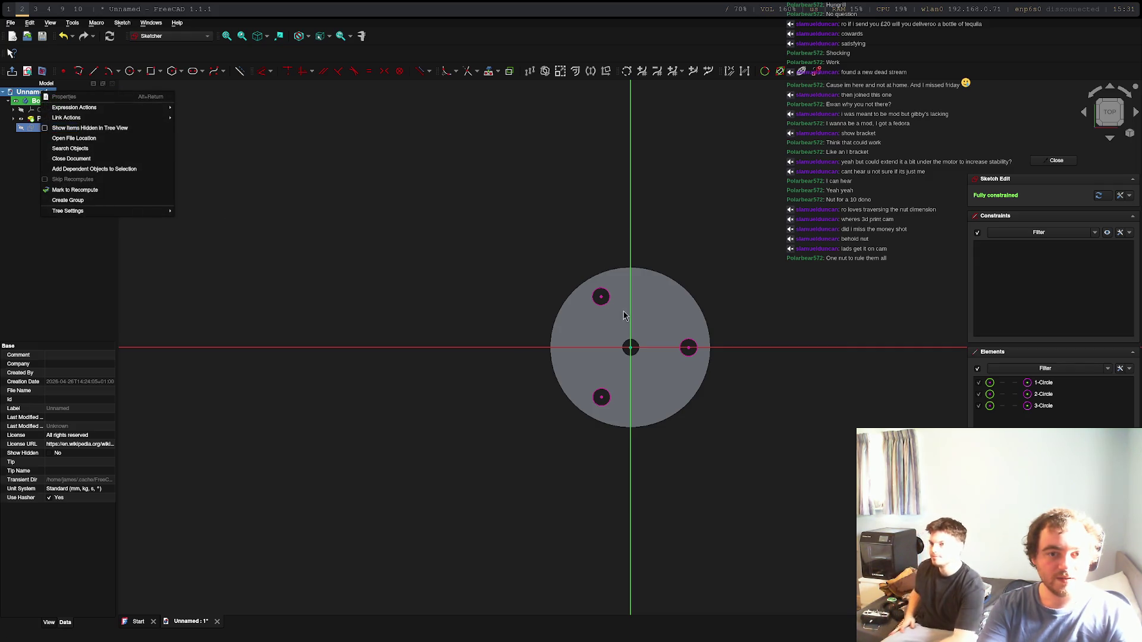
key("Escape")
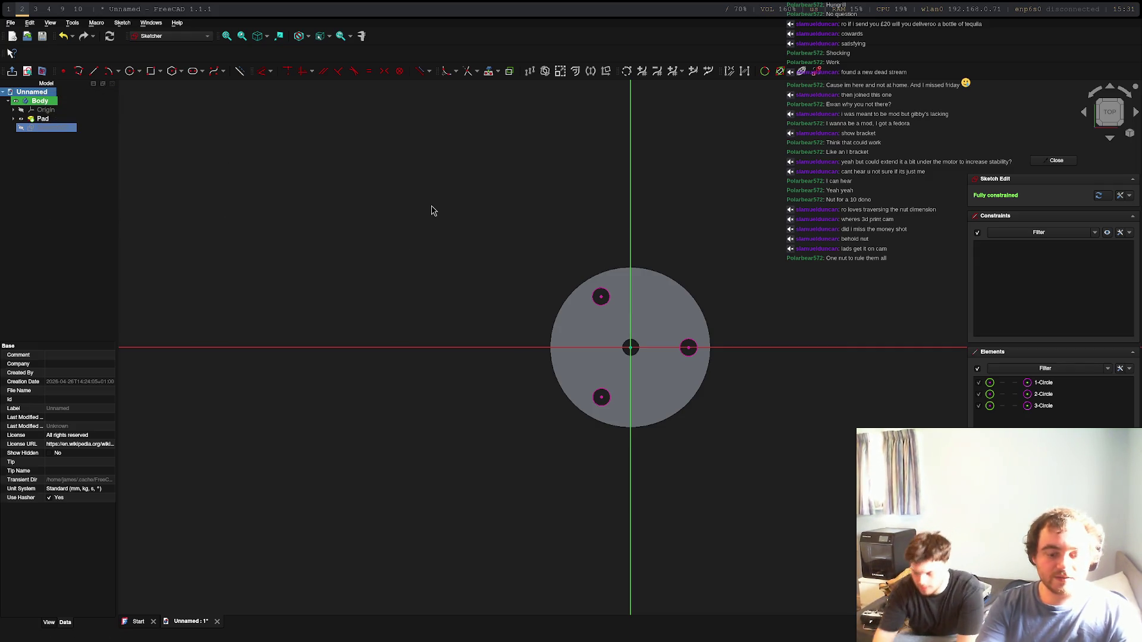
Step: Save the document under the name motor-gear-bracket
key("ctrl+s")
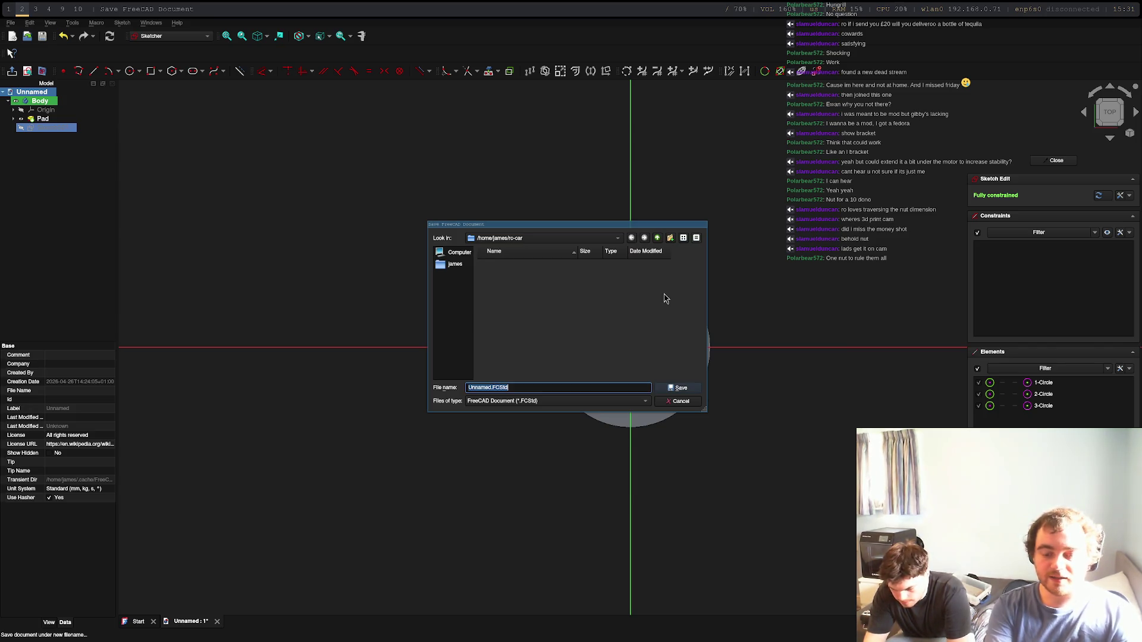
type("mot")
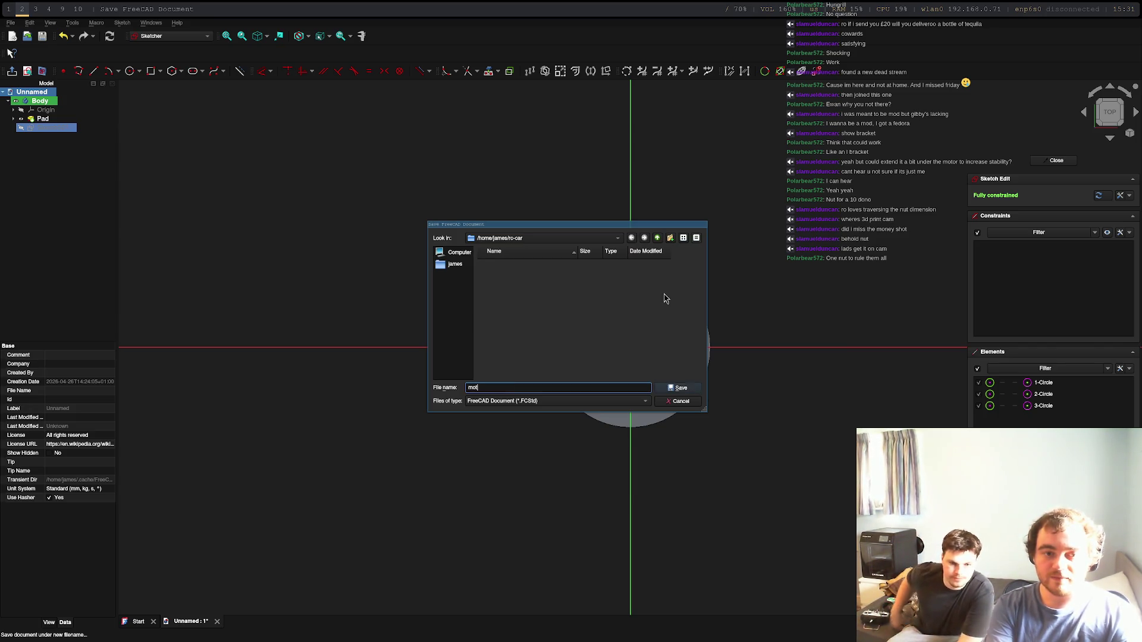
type("ket")
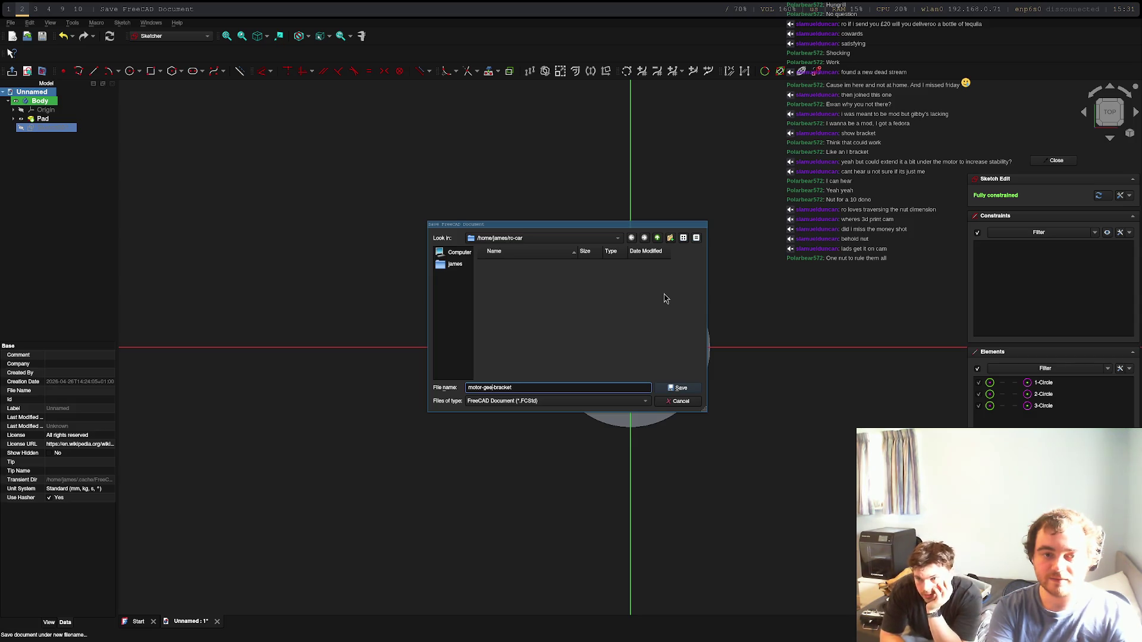
key("Return")
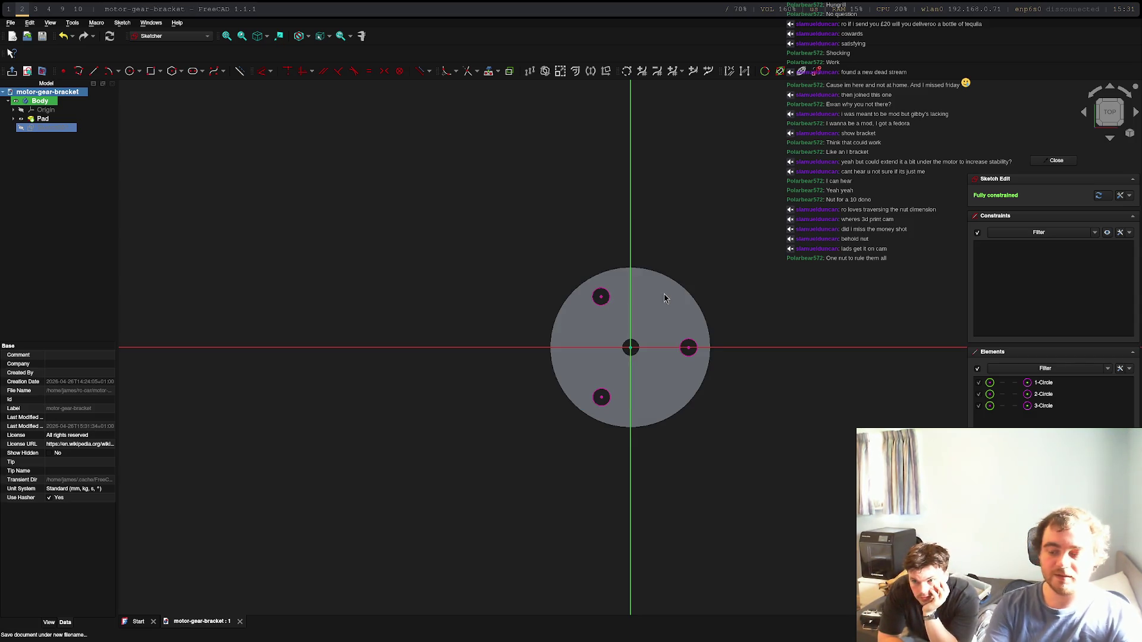
left_click(10, 23)
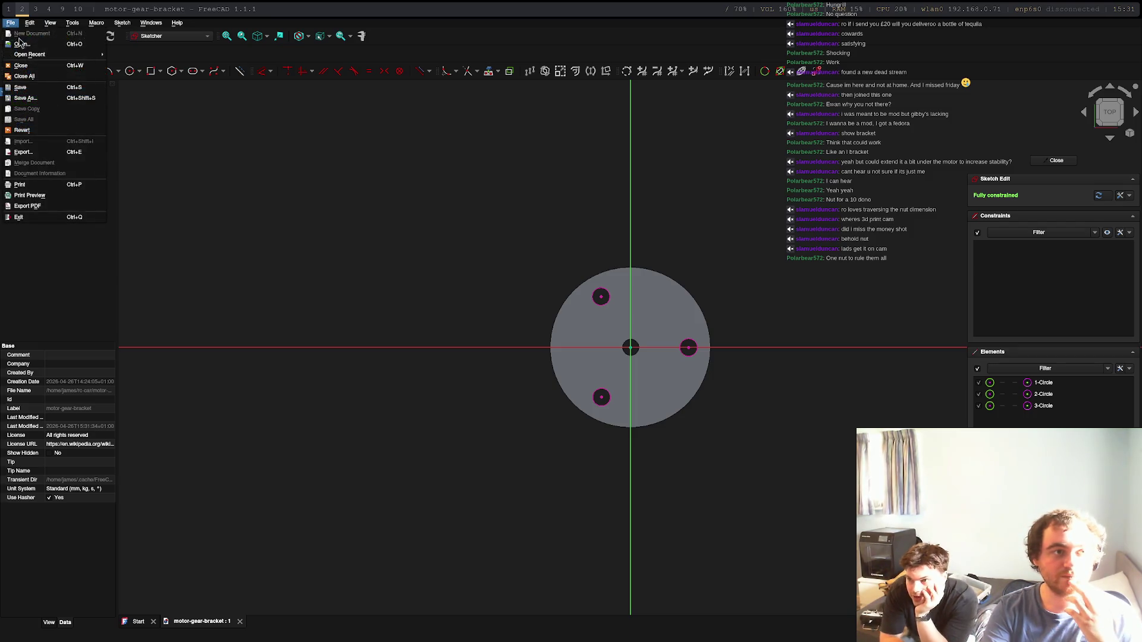
Step: Leave the current sketch and create a new empty document
left_click(293, 280)
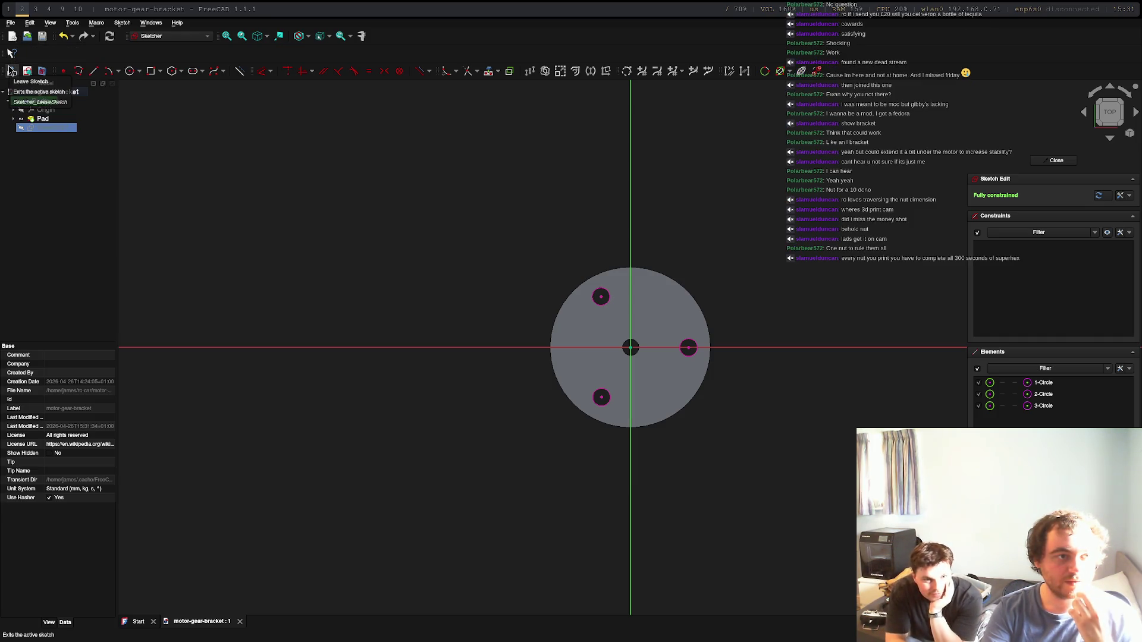
left_click(11, 70)
left_click(17, 25)
left_click(28, 34)
left_click(39, 103)
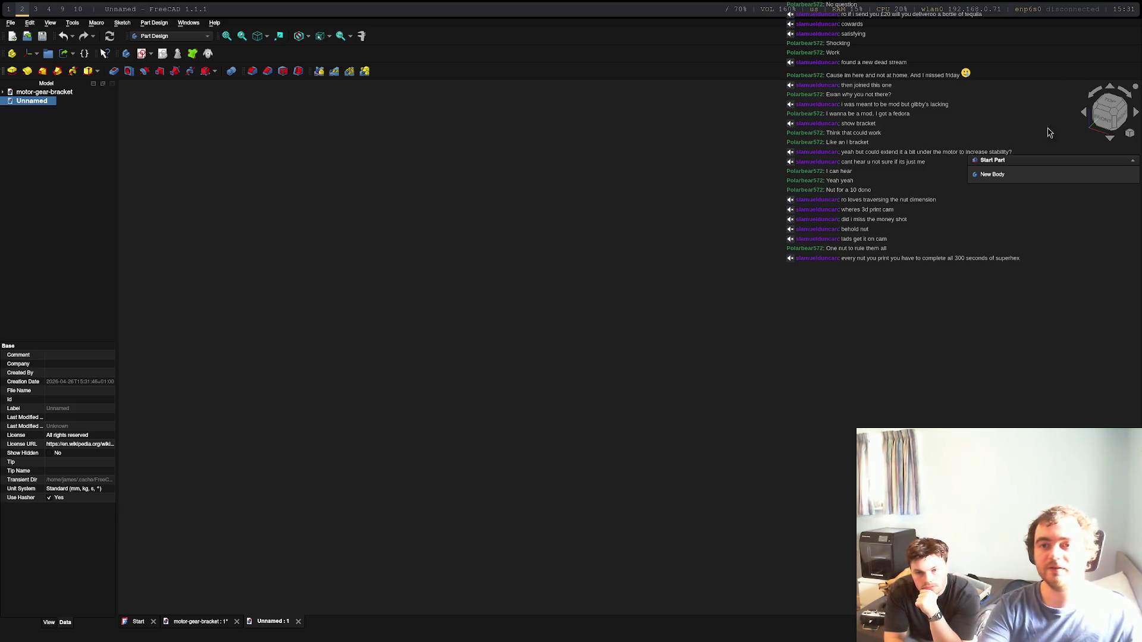
Step: Add a body with a new sketch on the XY plane
left_click(991, 175)
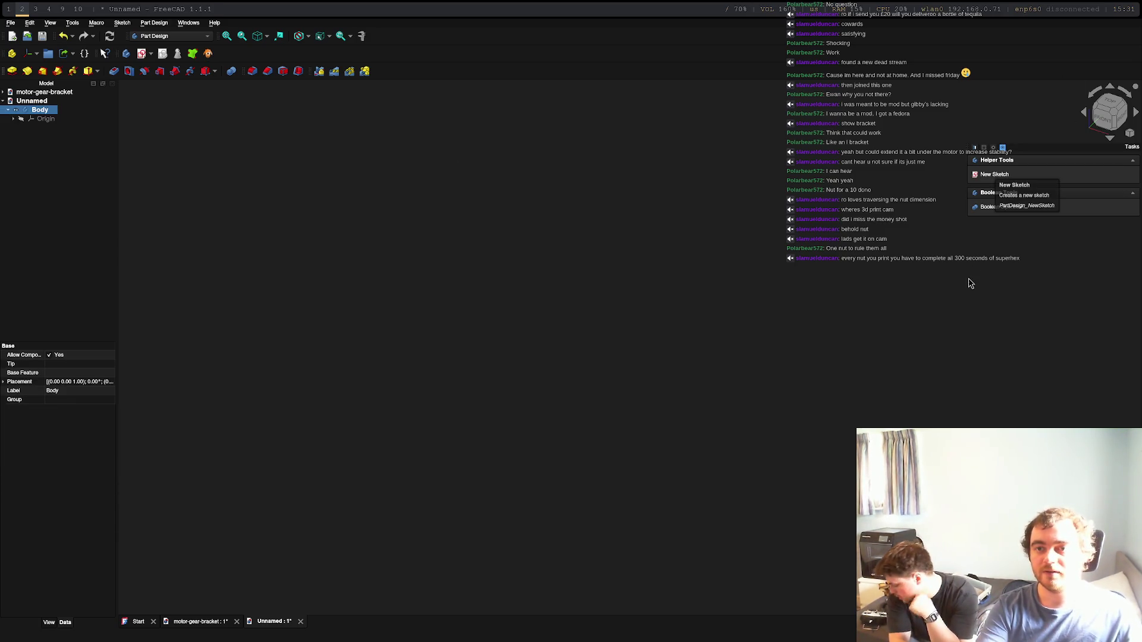
left_click(992, 175)
left_click(634, 369)
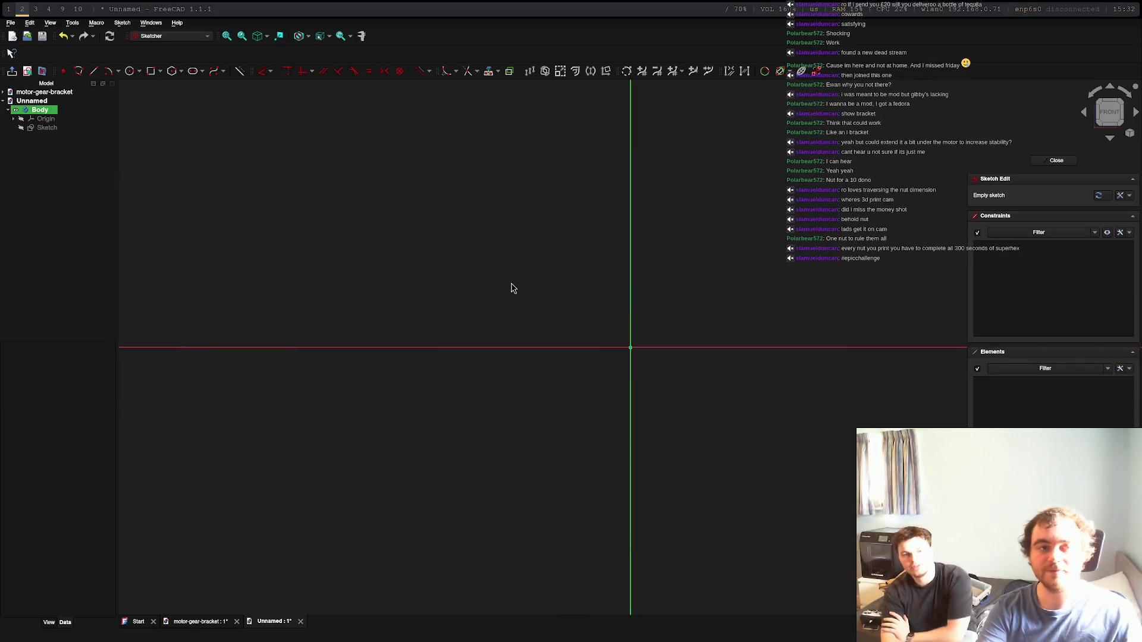
Step: Draw a 35 mm diameter circle centred on the sketch origin
left_click(130, 71)
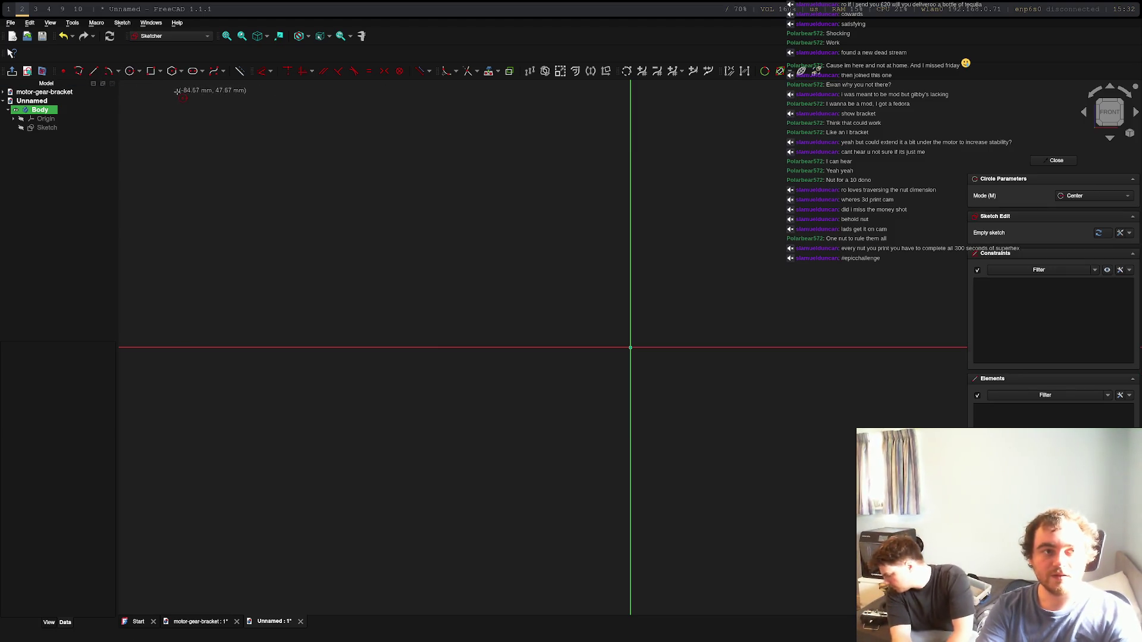
left_click(630, 348)
type("45")
key("BackSpace")
key("BackSpace")
type("35")
key("Return")
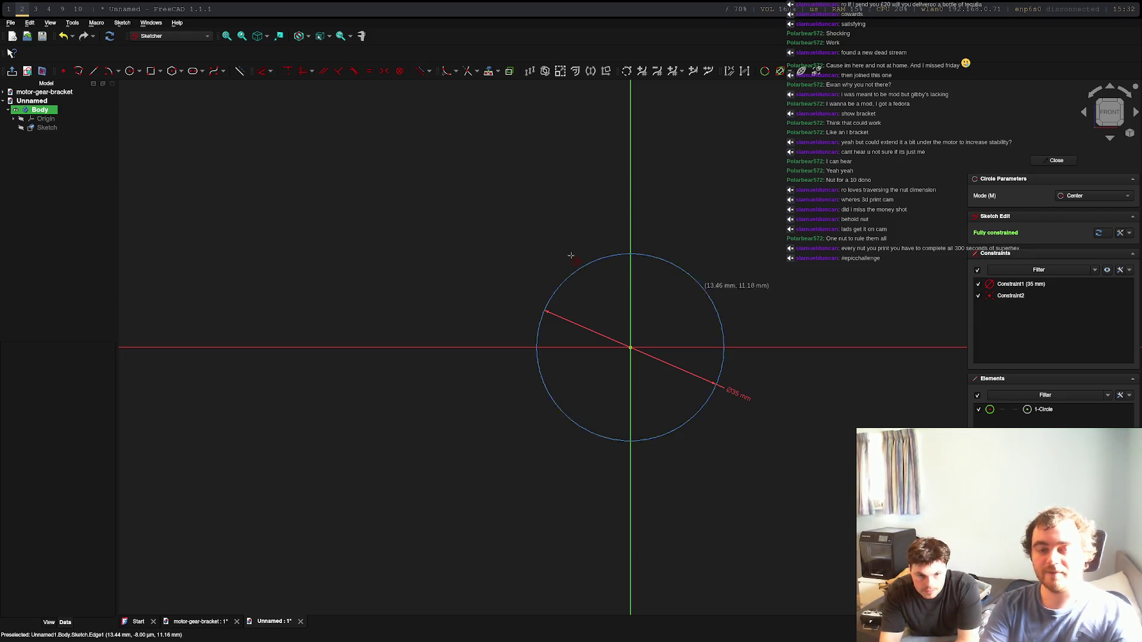
left_click(286, 72)
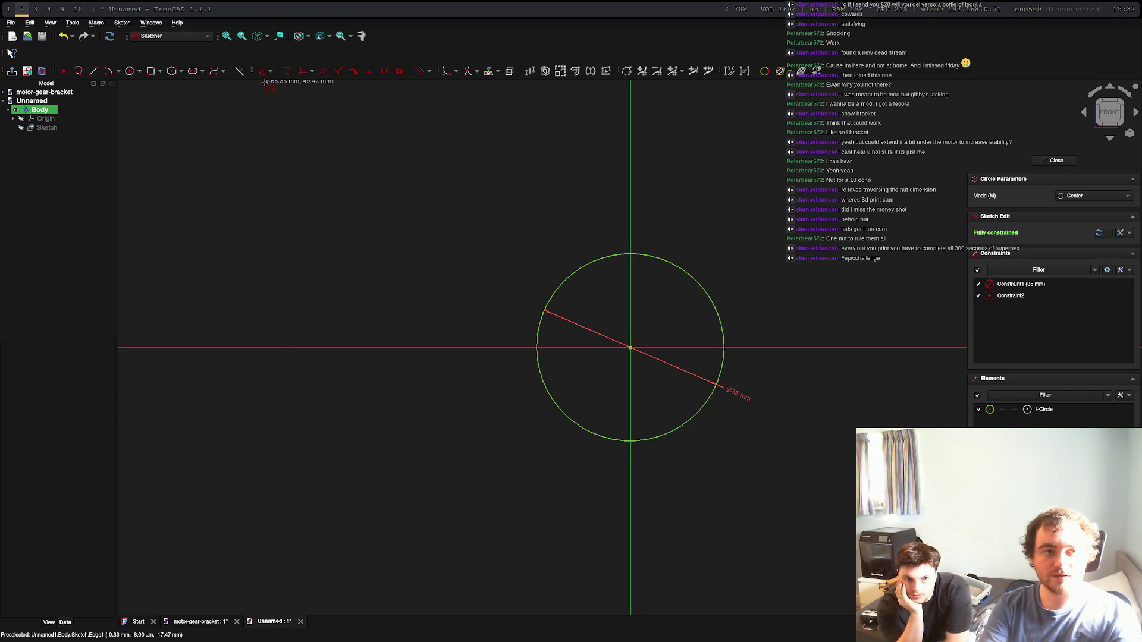
left_click(150, 71)
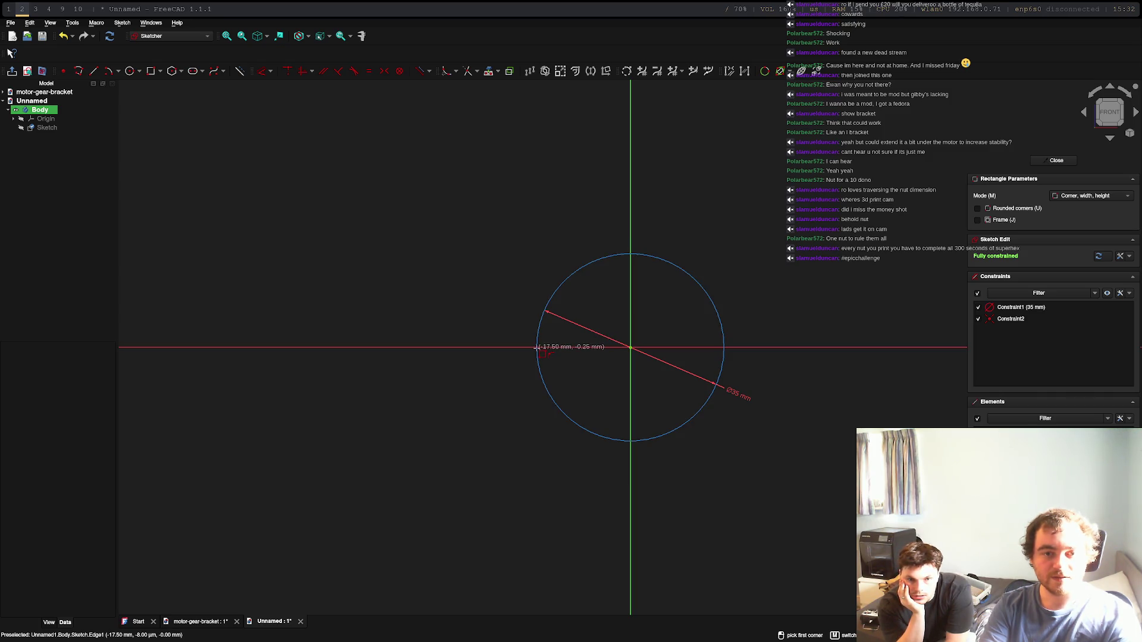
key("Escape")
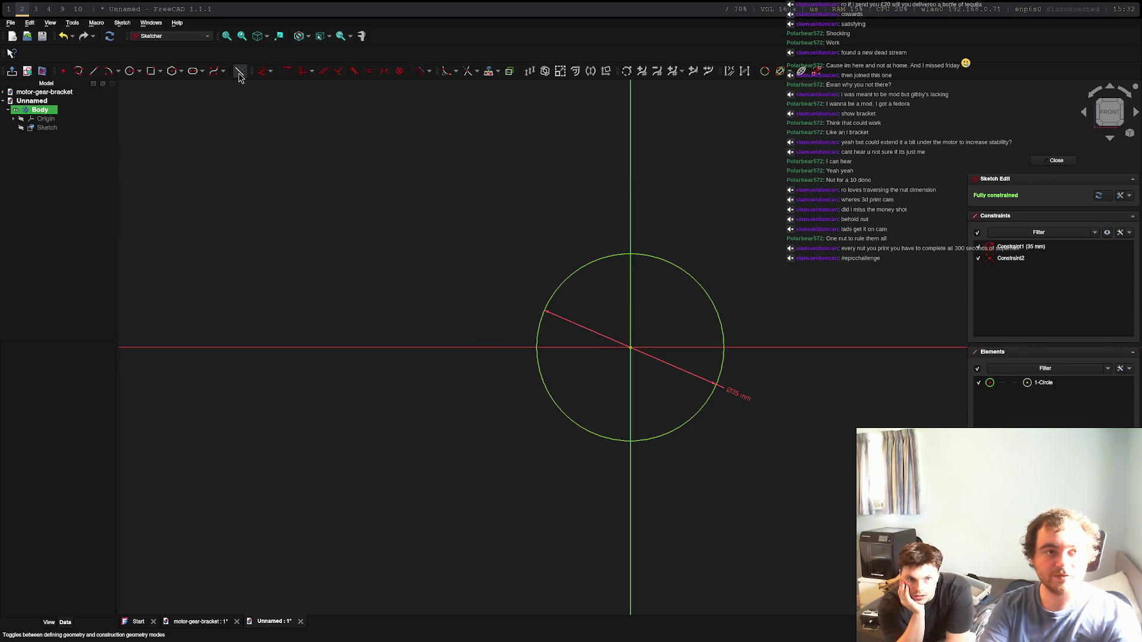
Step: Draw a vertical line below the circle's left side and make it tangent to the circle
left_click(94, 71)
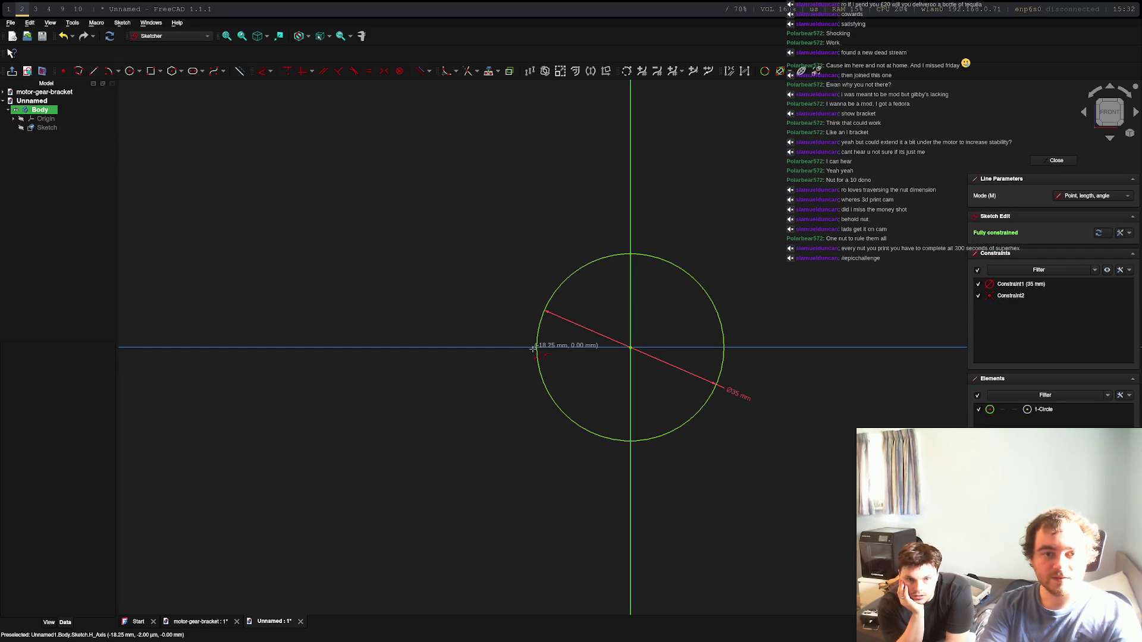
left_click(529, 448)
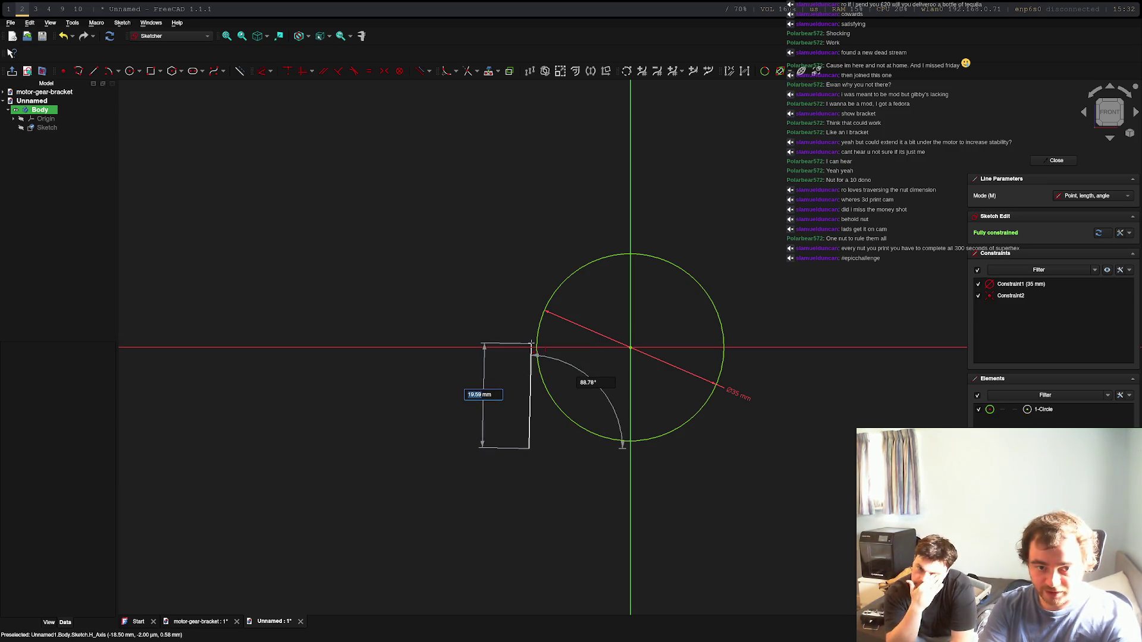
left_click(530, 344)
scroll(518, 355, "up", 6)
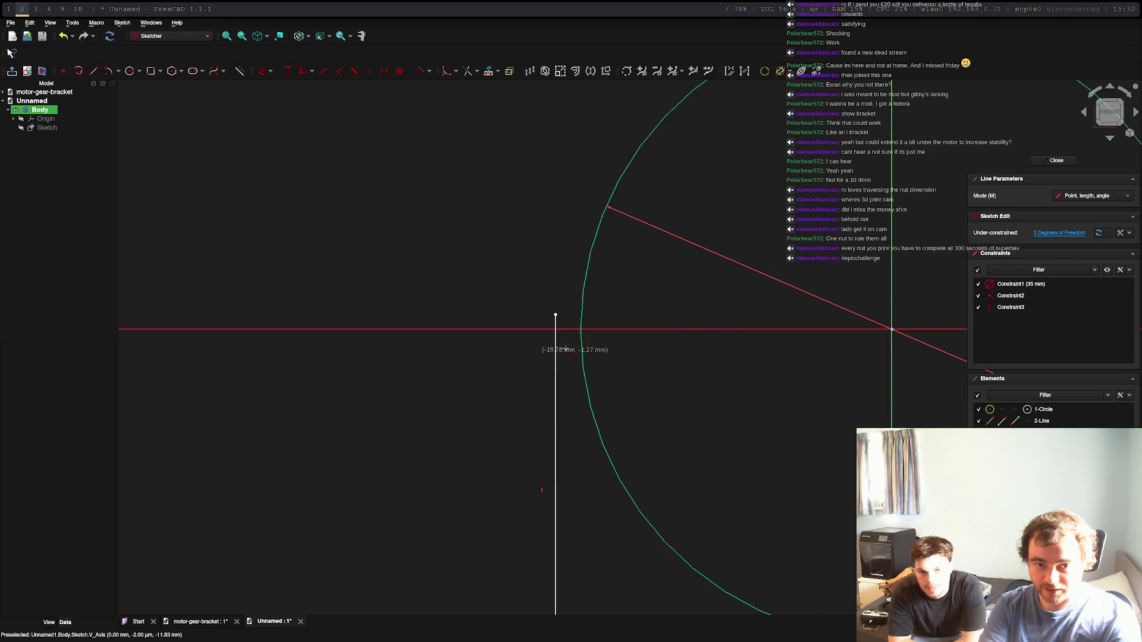
key("Escape")
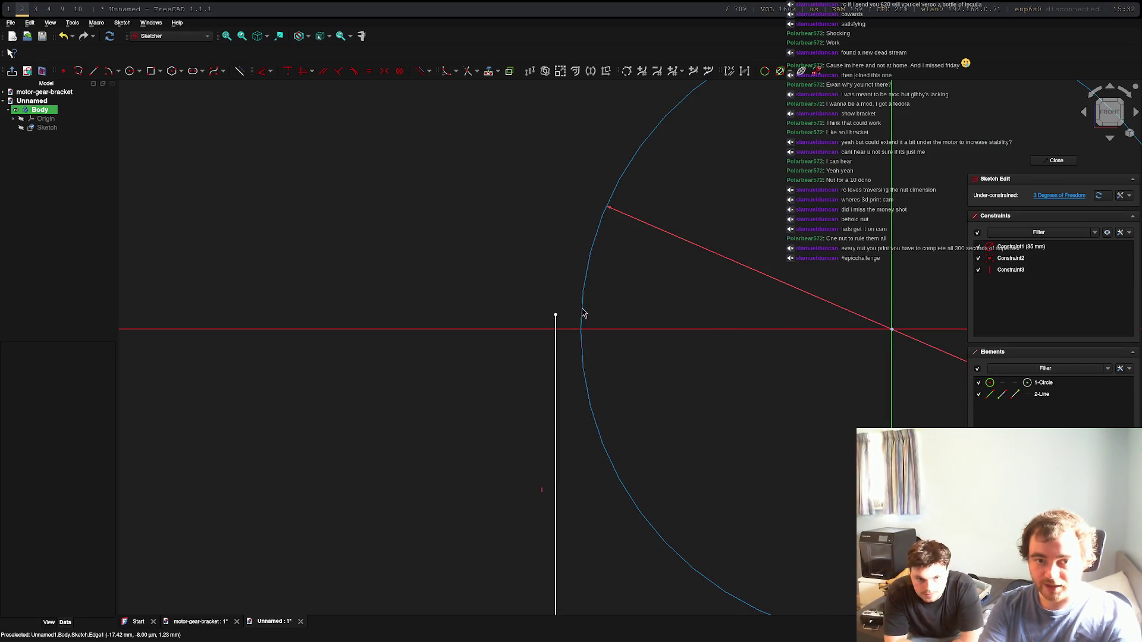
left_click(568, 327)
left_click(556, 315)
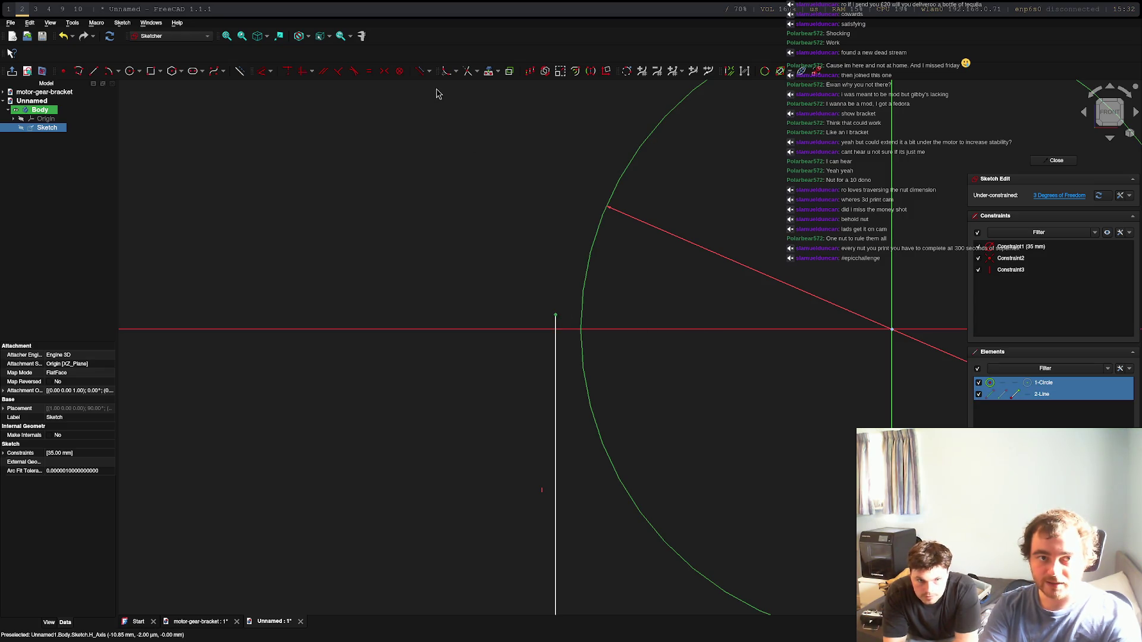
left_click(353, 72)
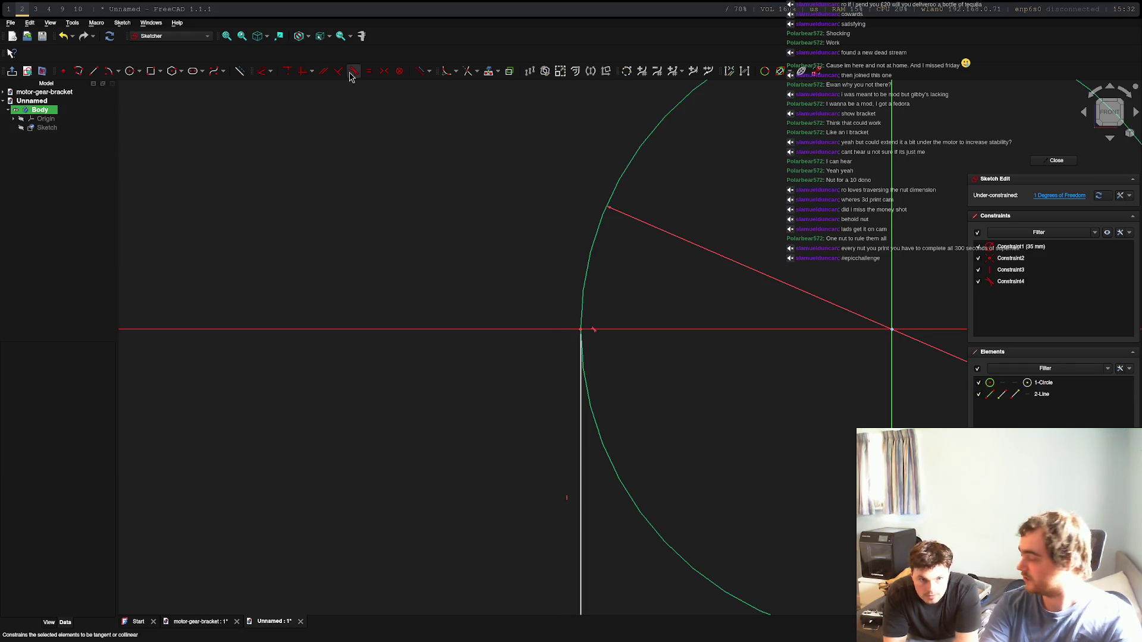
scroll(595, 432, "down", 5)
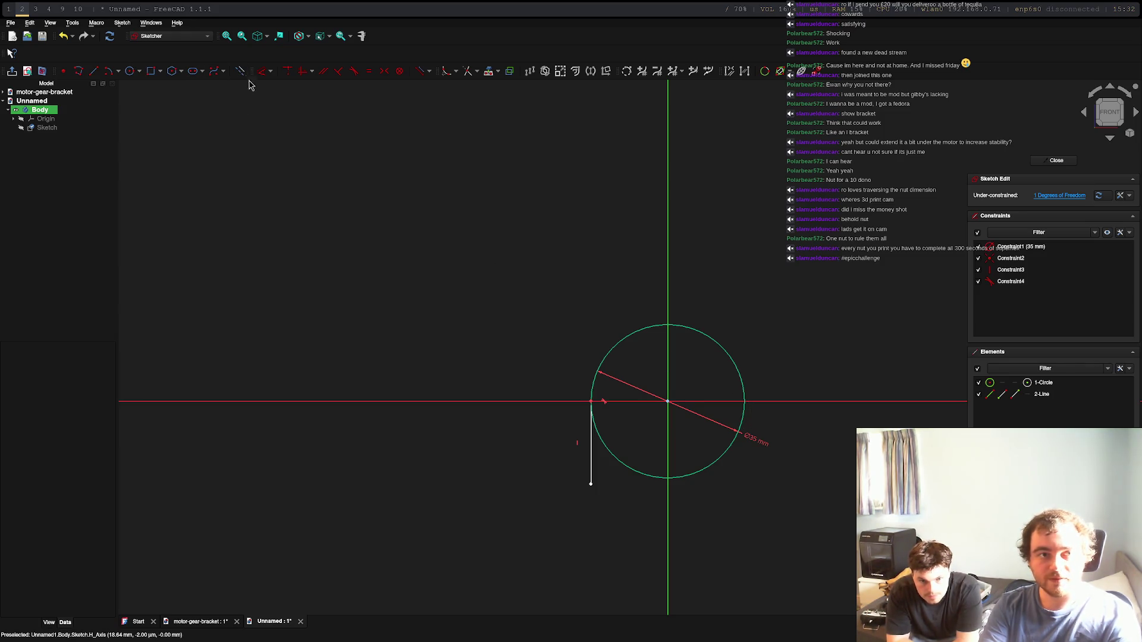
Step: Draw a horizontal base line from the vertical line's bottom, tangent to the circle's bottom
left_click(93, 71)
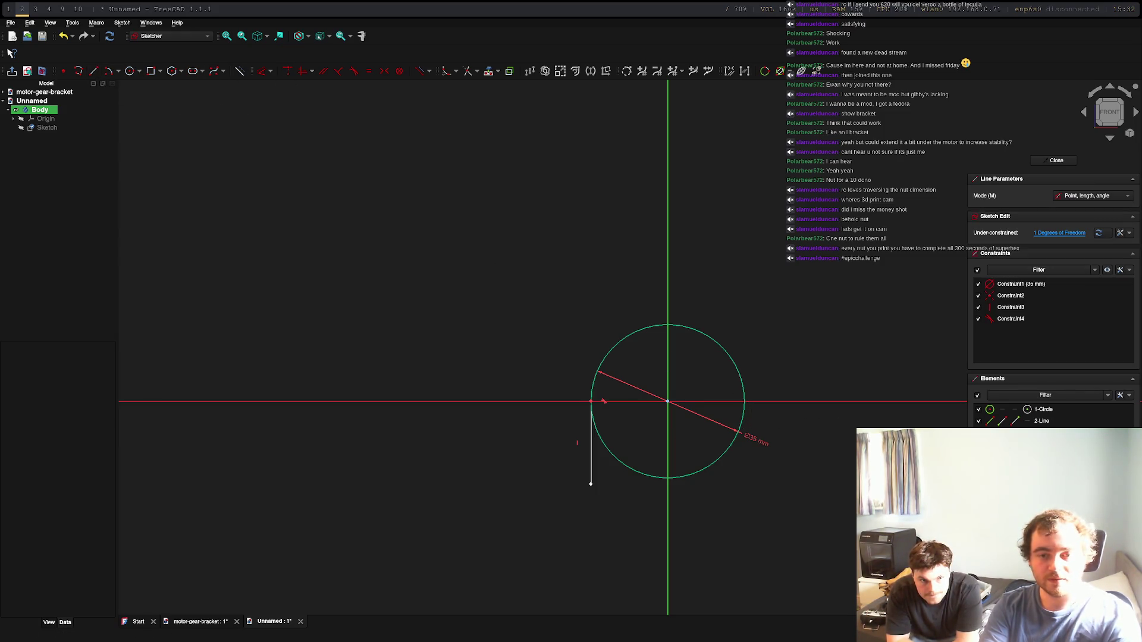
left_click(590, 483)
left_click(762, 487)
right_click(689, 486)
left_click(684, 484)
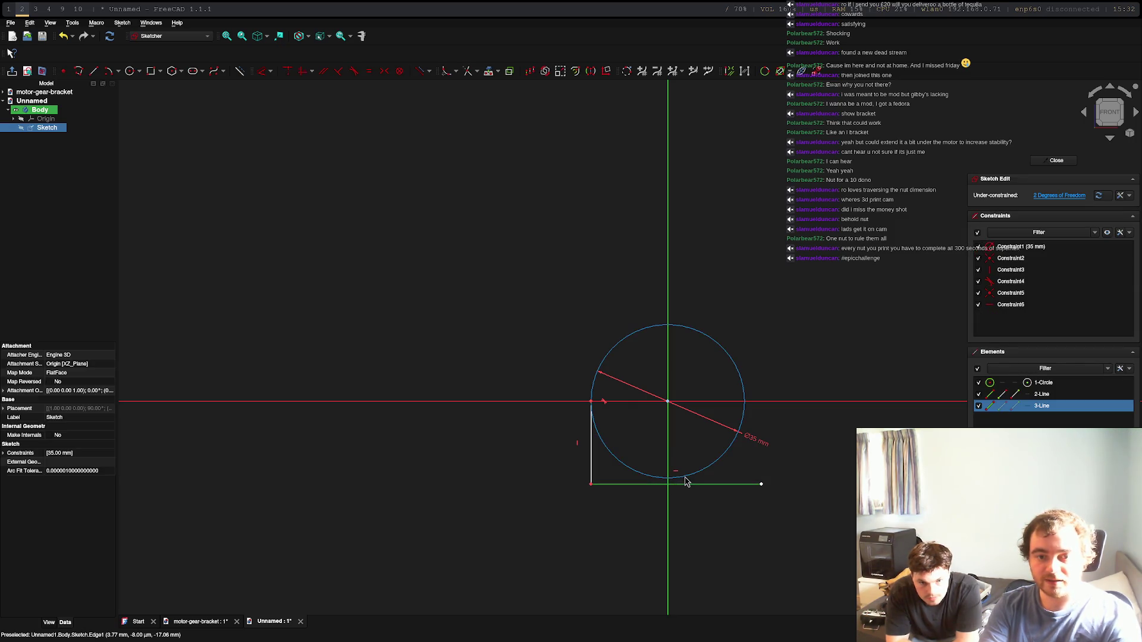
left_click(684, 477)
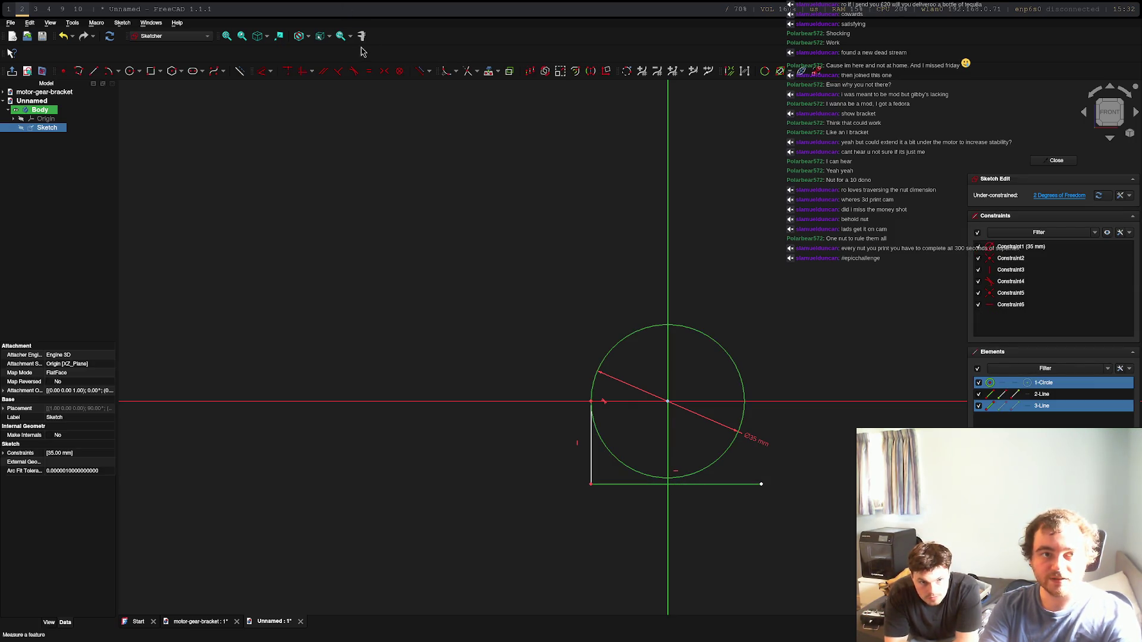
left_click(354, 73)
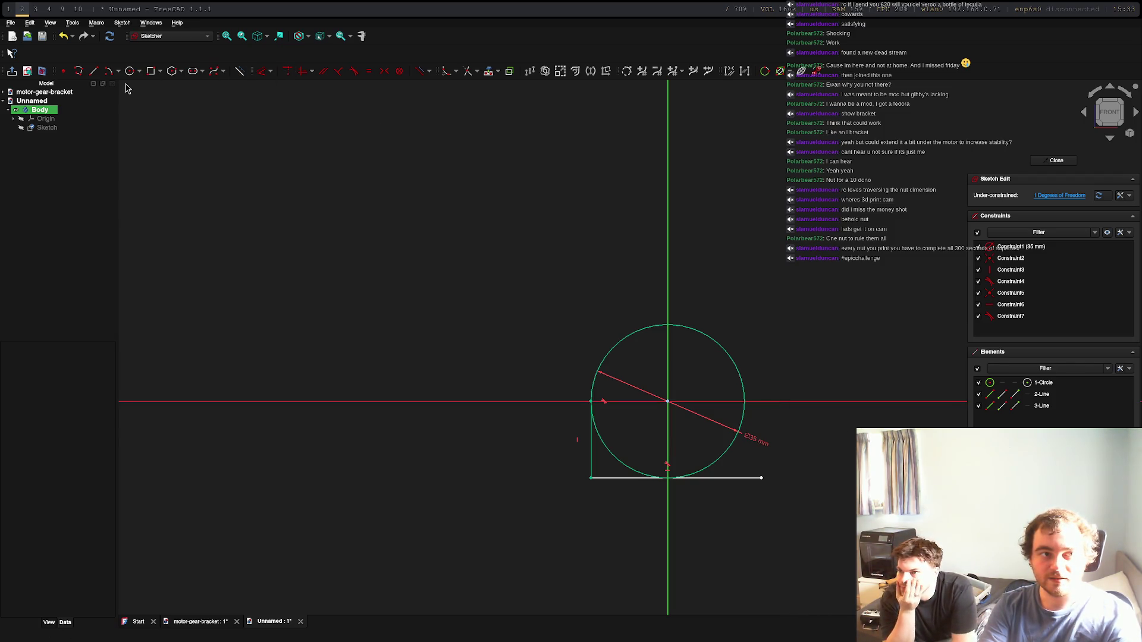
left_click(95, 72)
Step: Draw a slanted right side line from the base's right corner, tangent to the circle
left_click(762, 477)
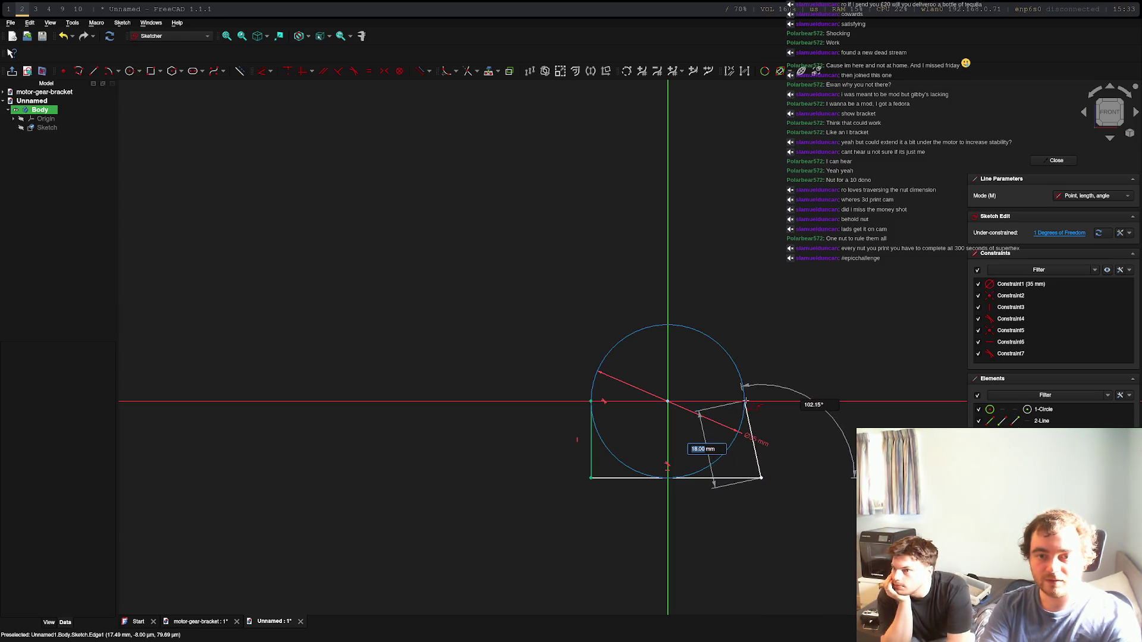
left_click(744, 401)
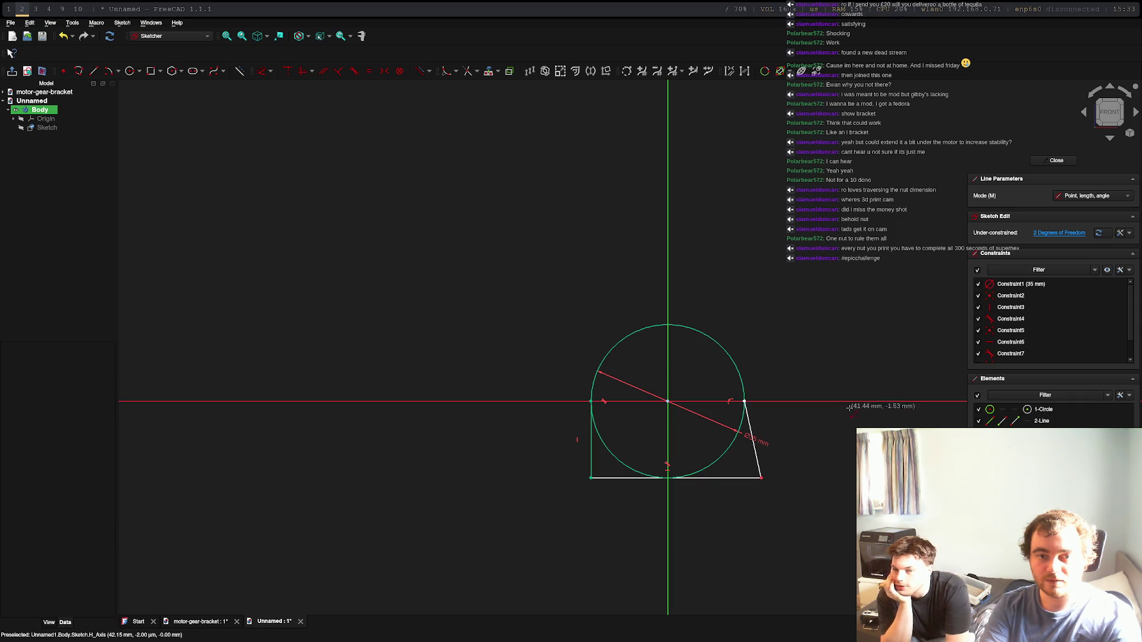
key("ctrl+z")
key("ctrl+z")
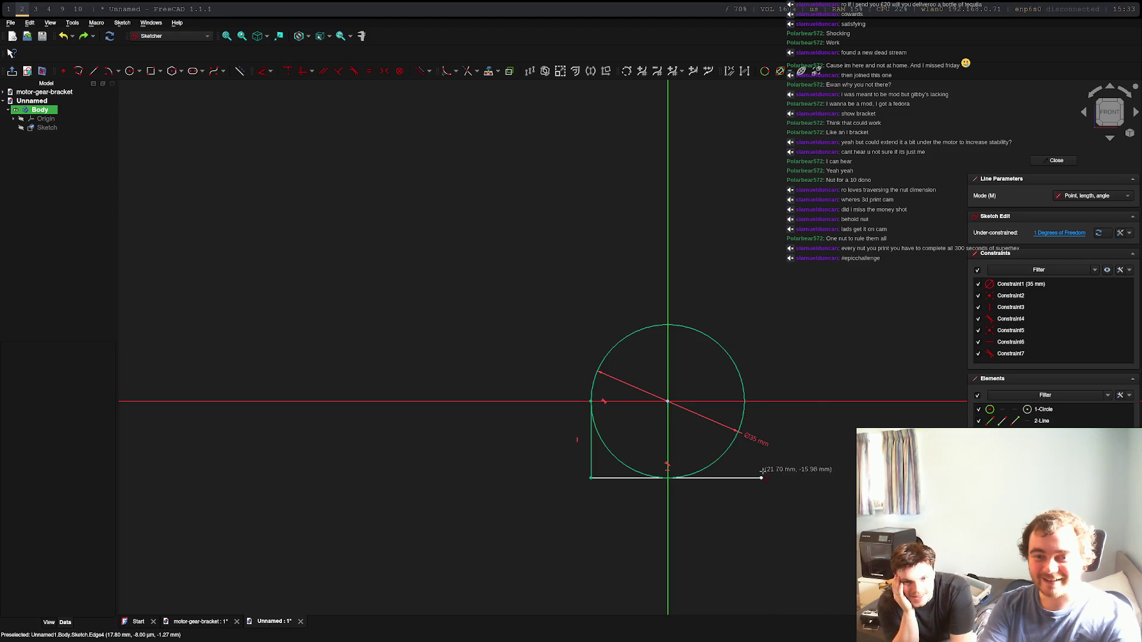
left_click(762, 478)
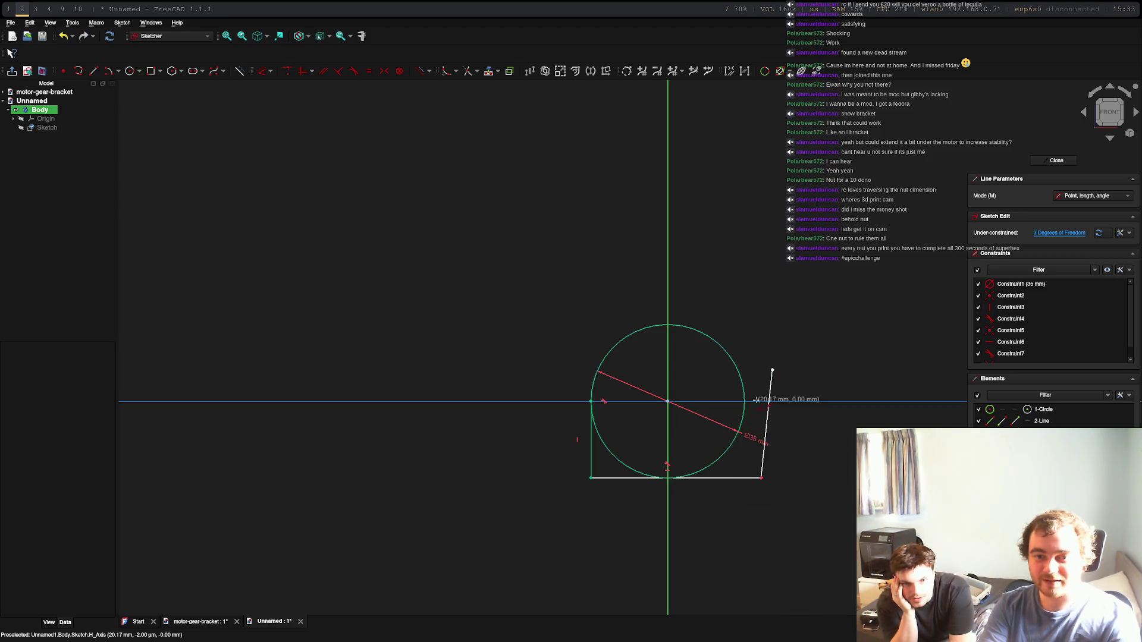
left_click(772, 371)
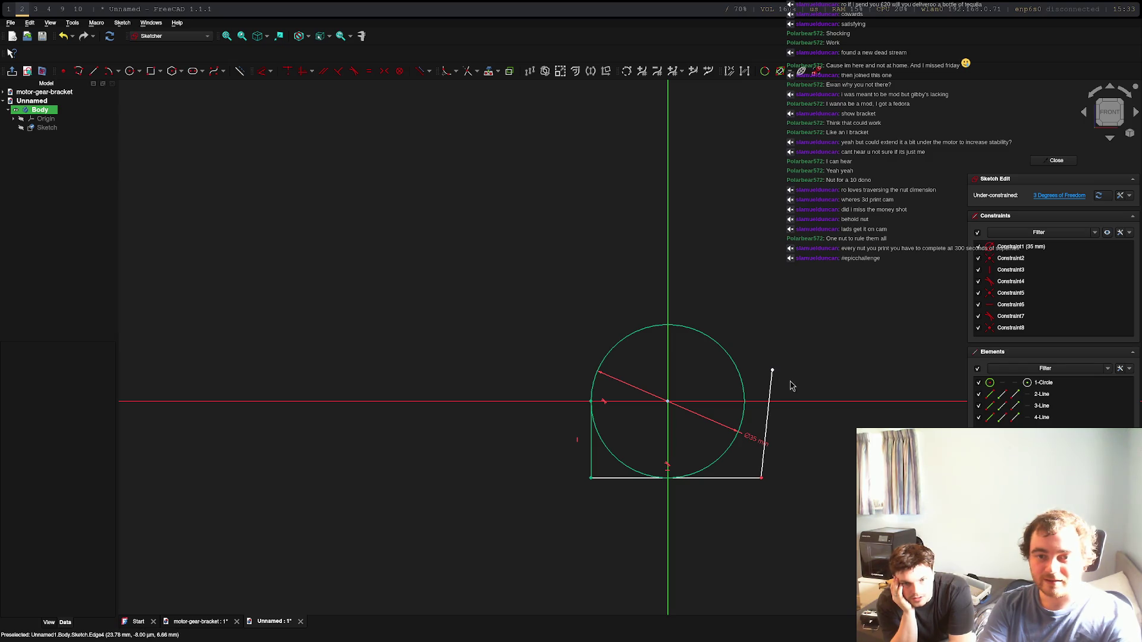
left_click(771, 376)
left_click(742, 382)
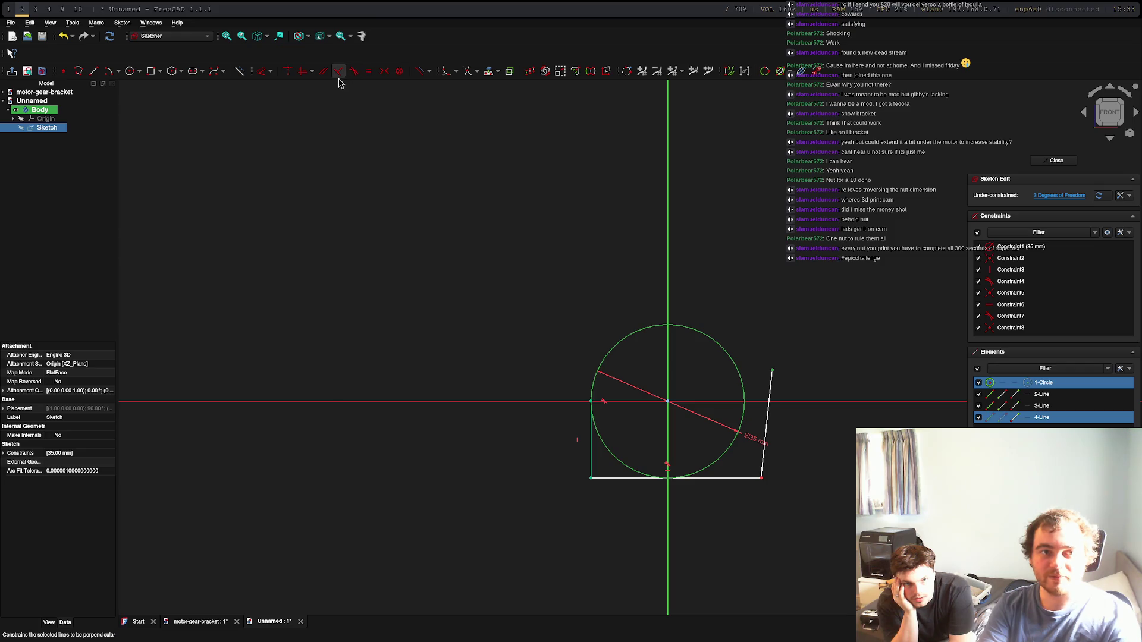
left_click(358, 75)
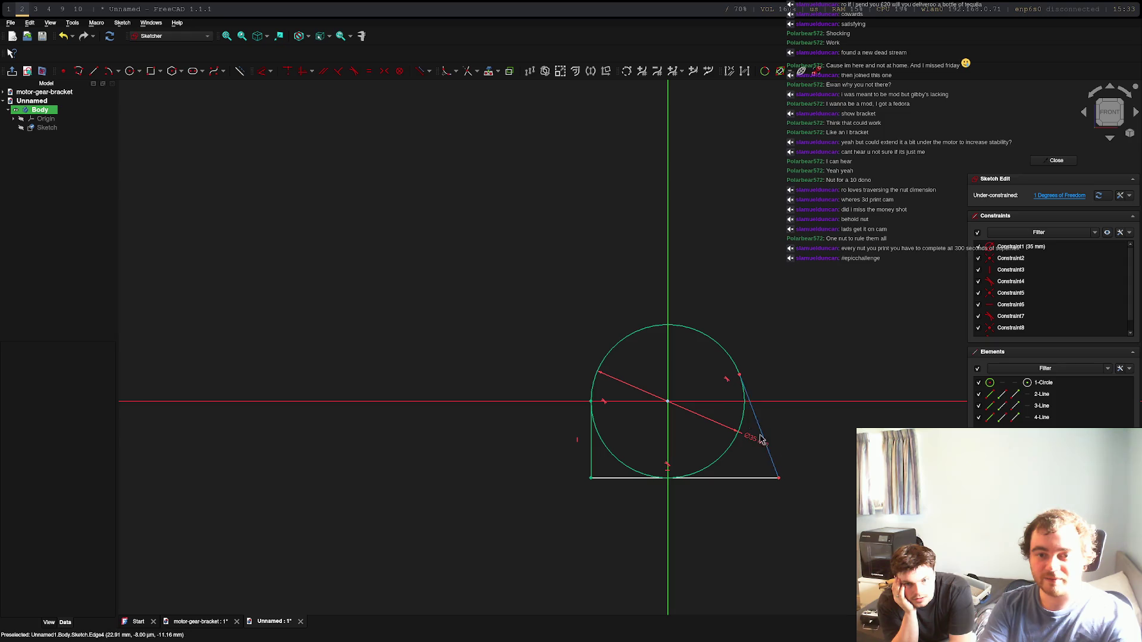
left_click(737, 411)
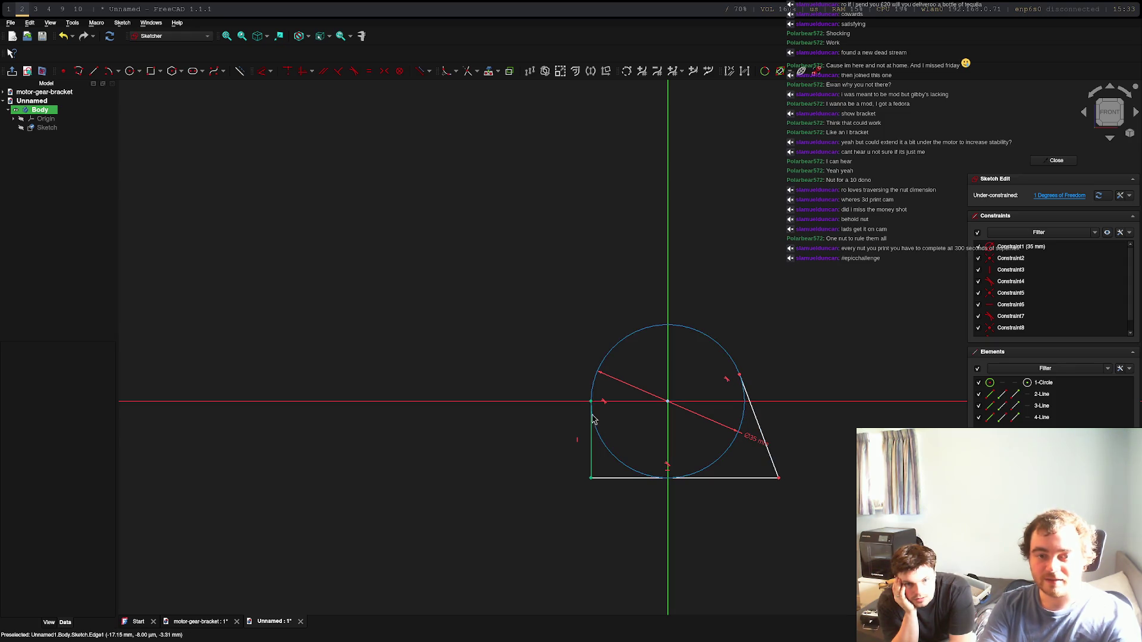
left_click(591, 475)
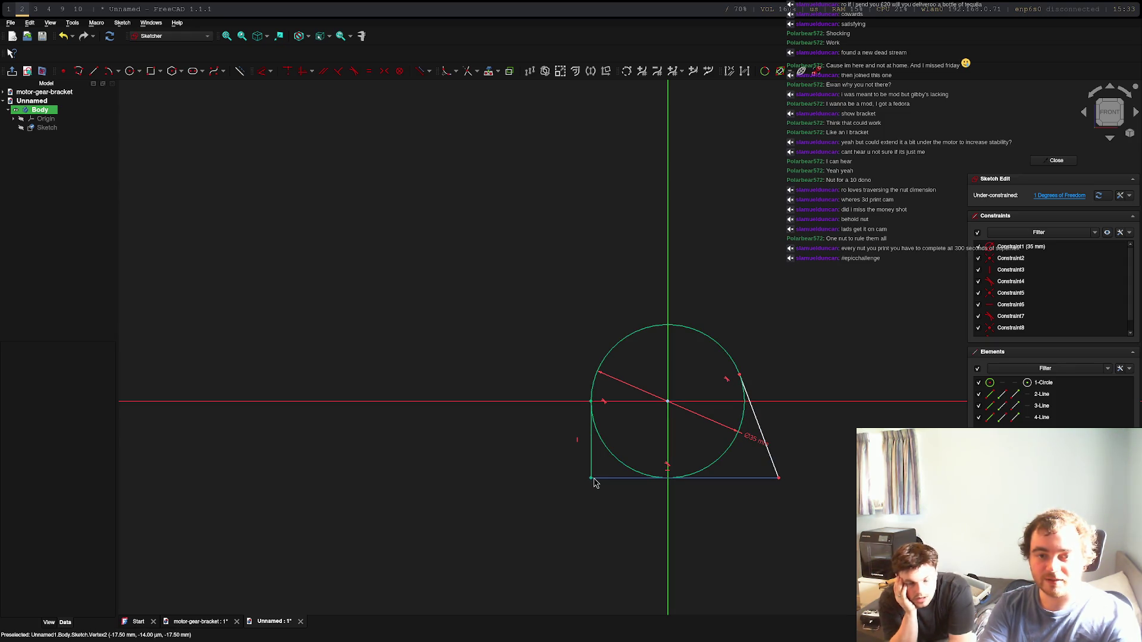
scroll(737, 454, "up", 5)
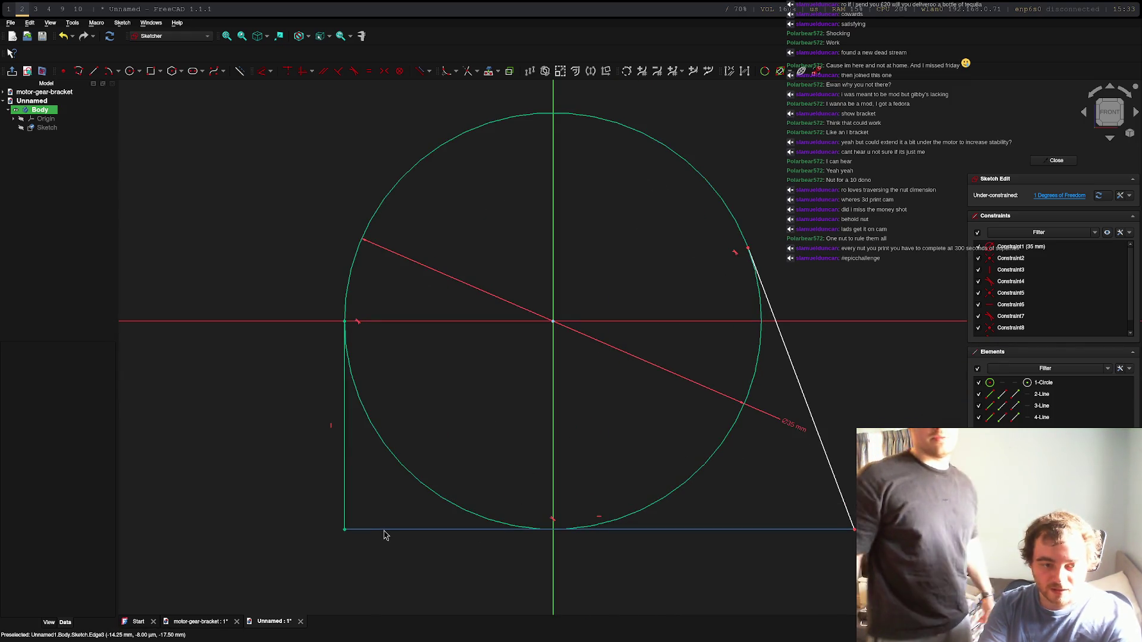
Step: Add a 90° angle between the left side and the base line
left_click(346, 500)
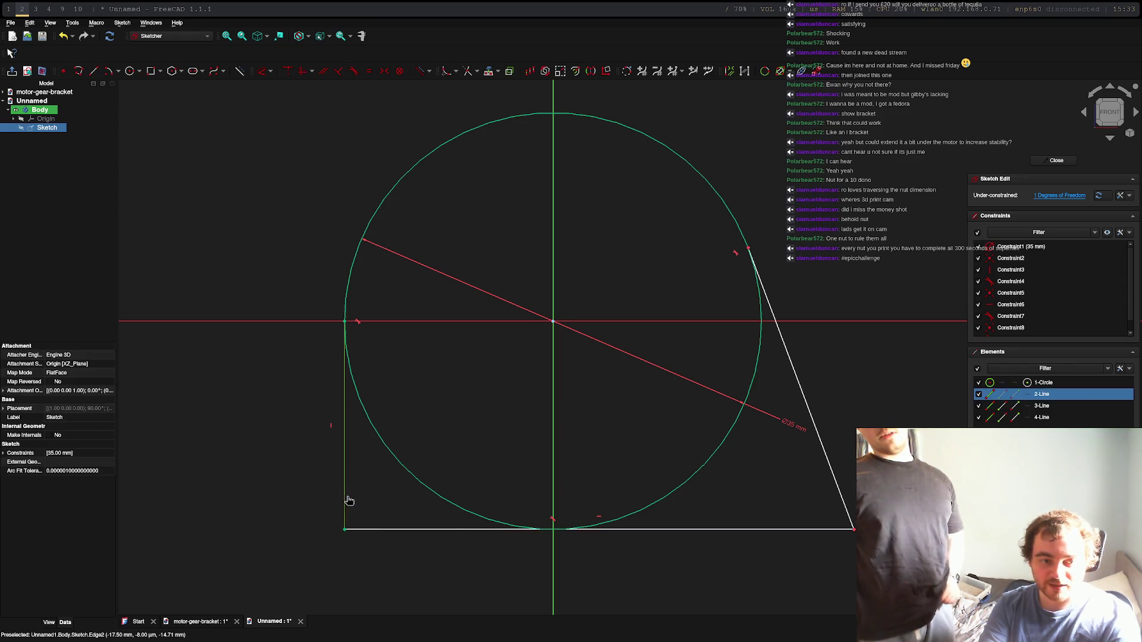
left_click(440, 530)
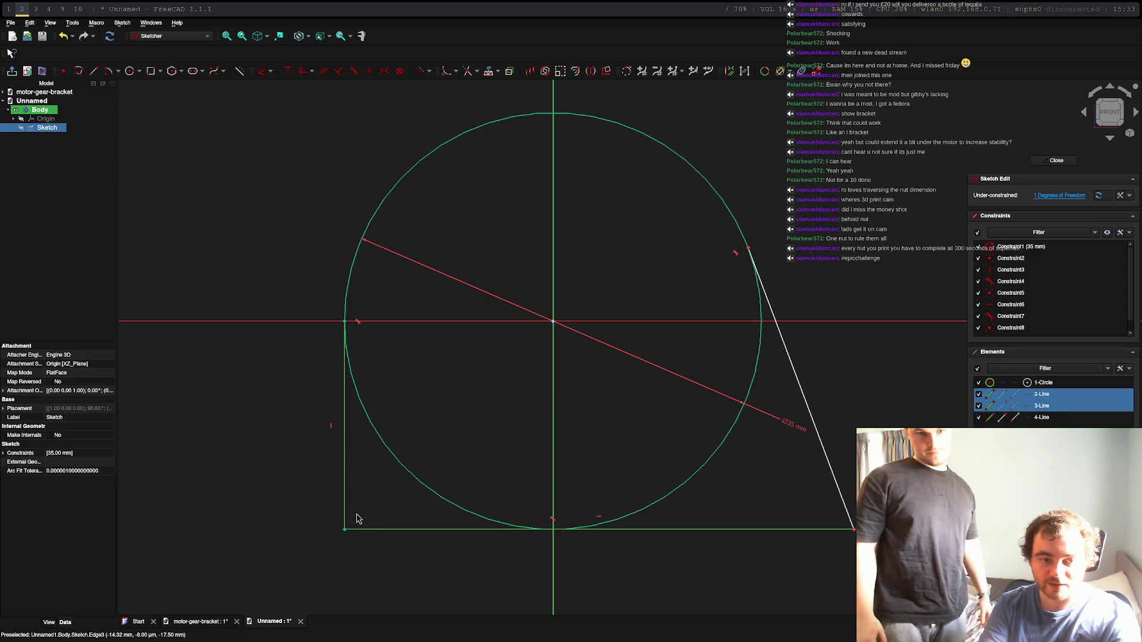
left_click(271, 72)
left_click(321, 160)
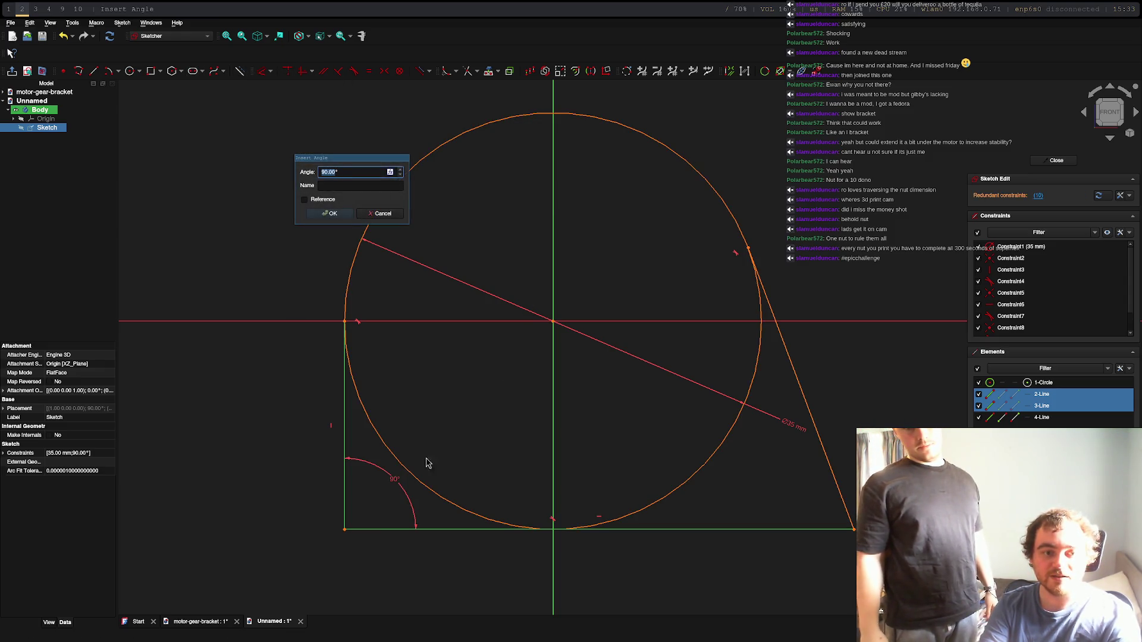
left_click(340, 217)
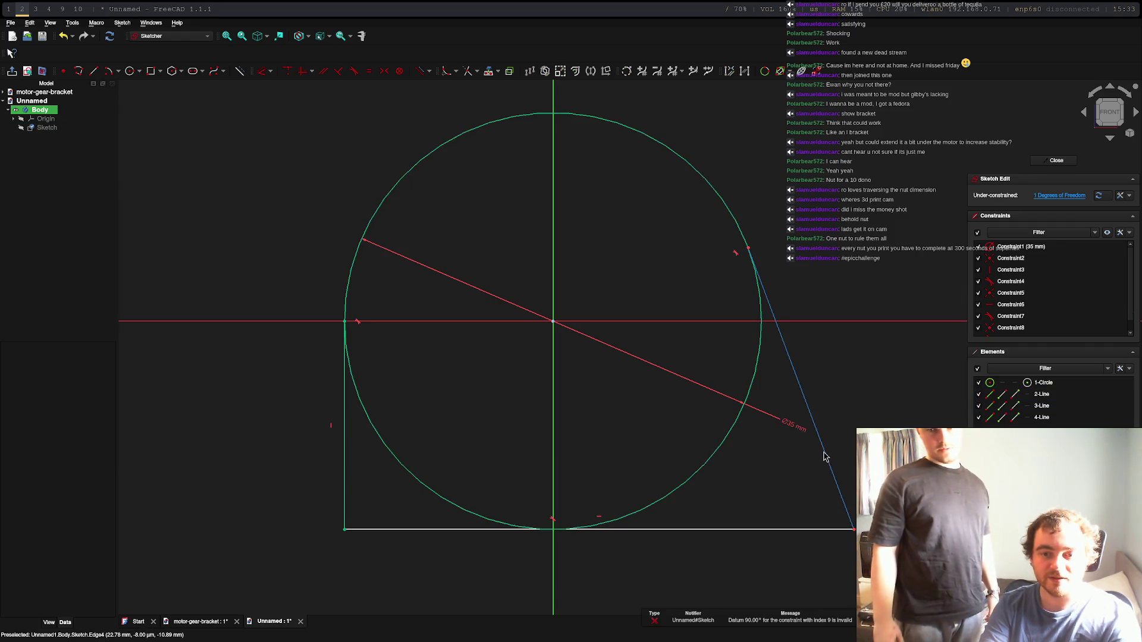
Step: Set the right side at 90° to the base, then leave sketch editing
left_click(765, 529)
left_click(762, 529)
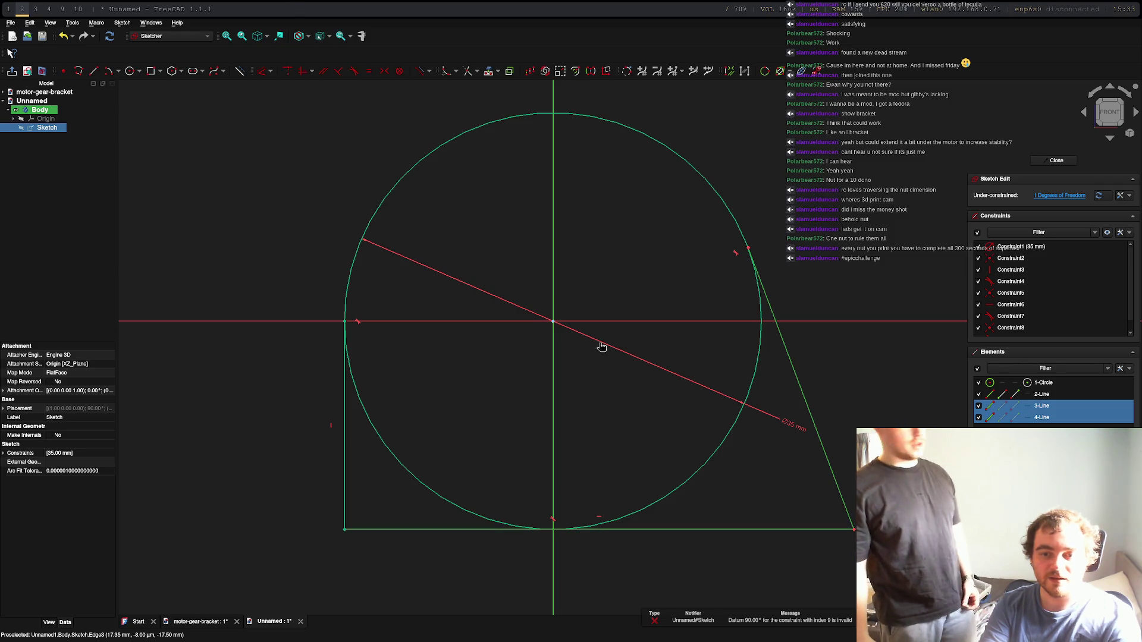
left_click(270, 71)
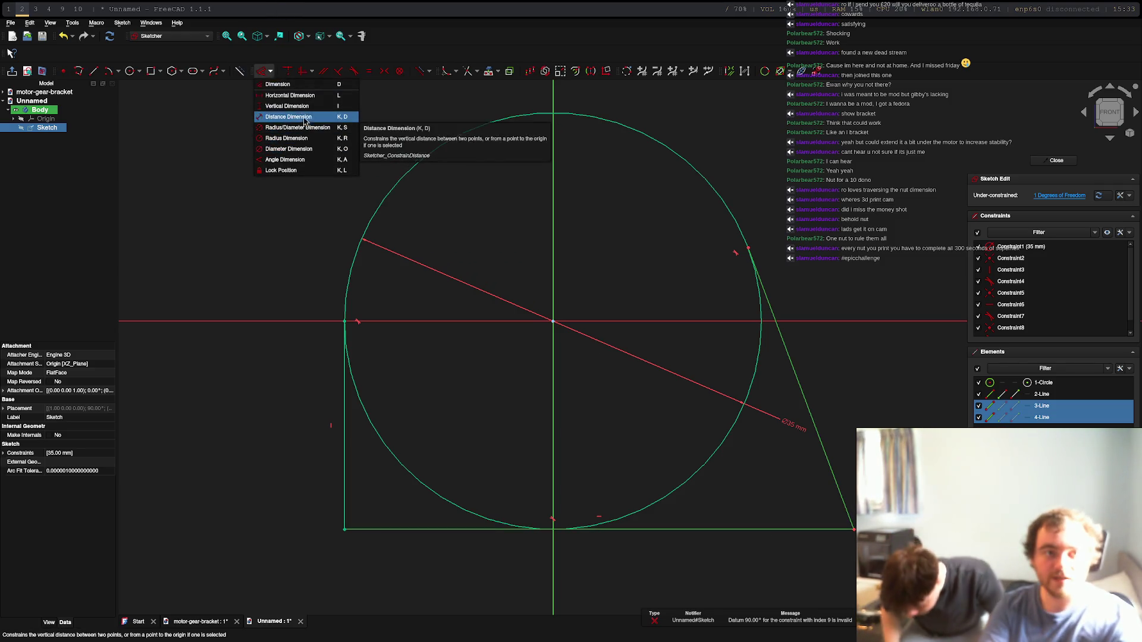
left_click(291, 160)
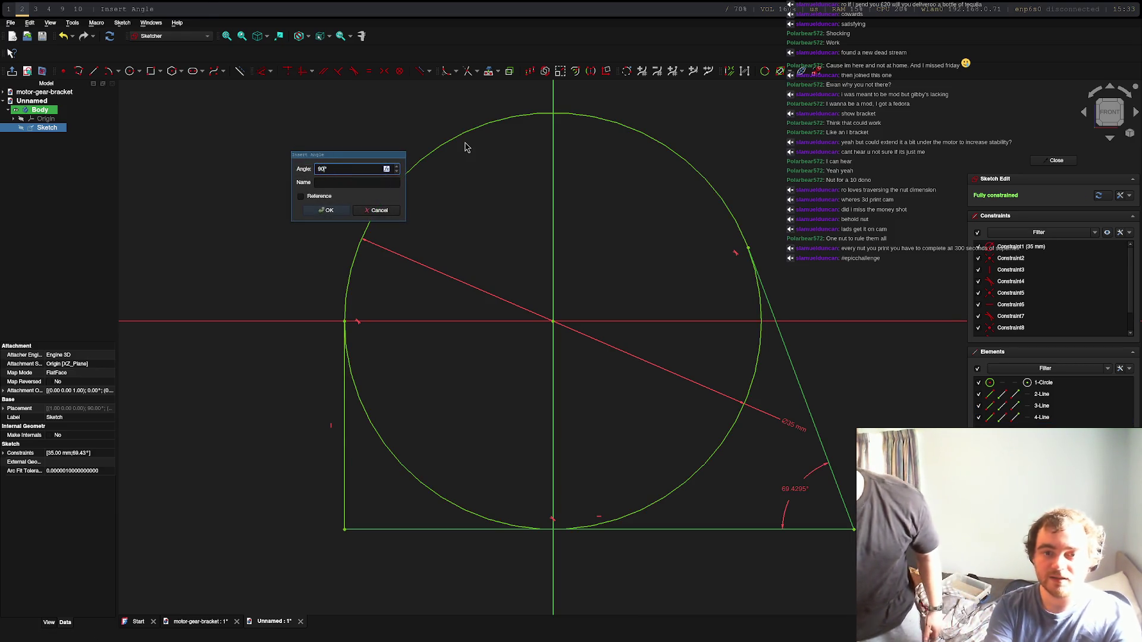
key("Return")
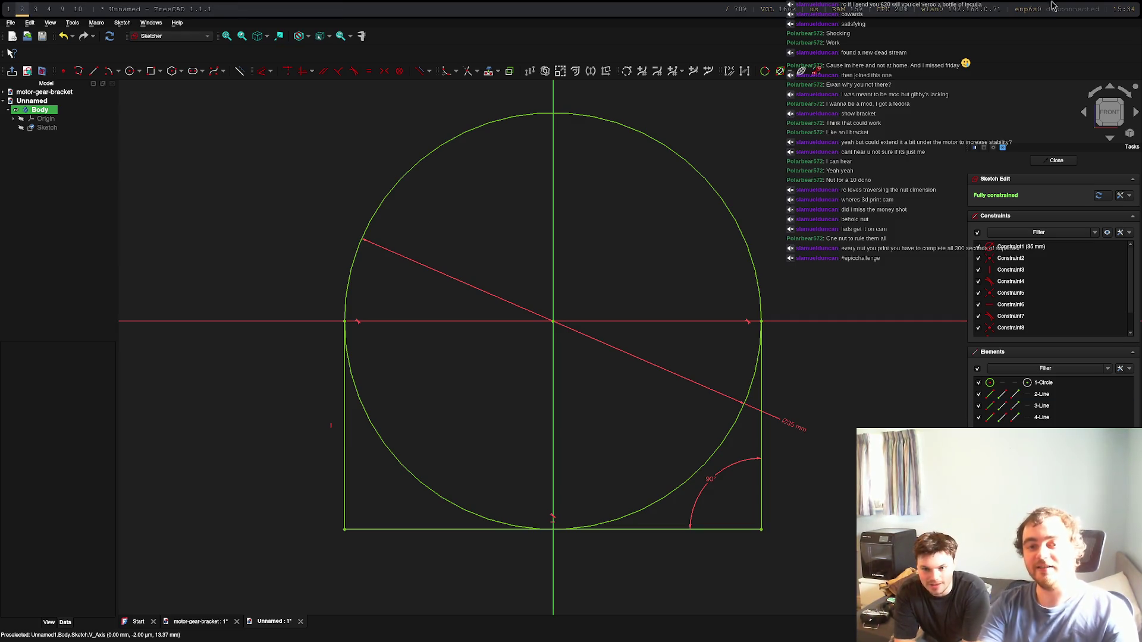
key("Escape")
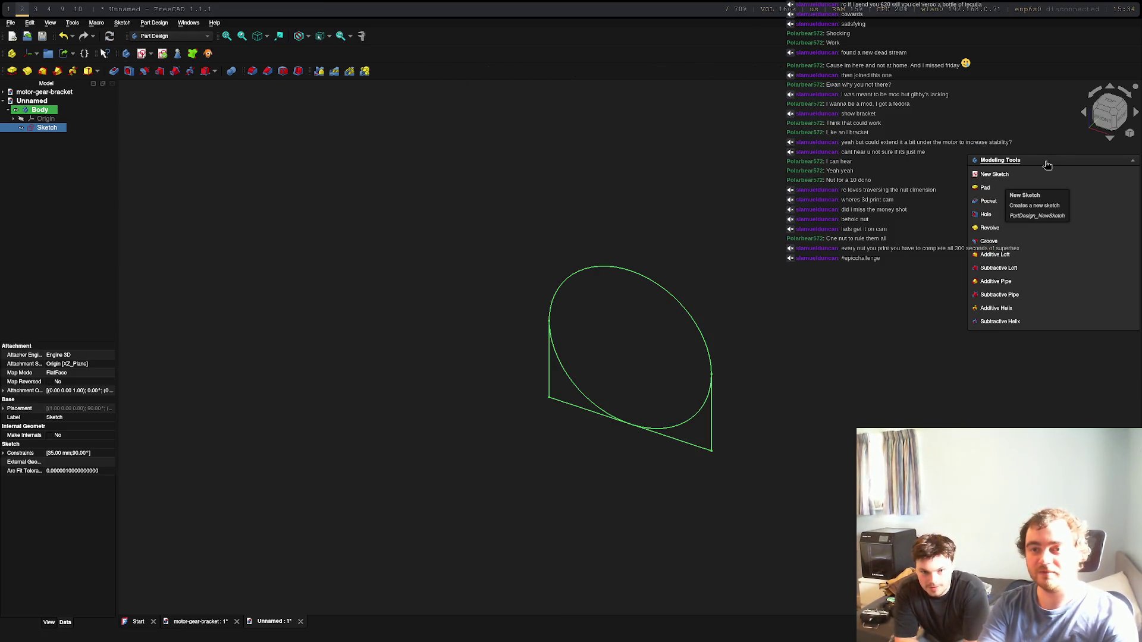
Step: Reopen the sketch, trim the circle's lower-left and lower-right quarters, and close it
double_click(35, 132)
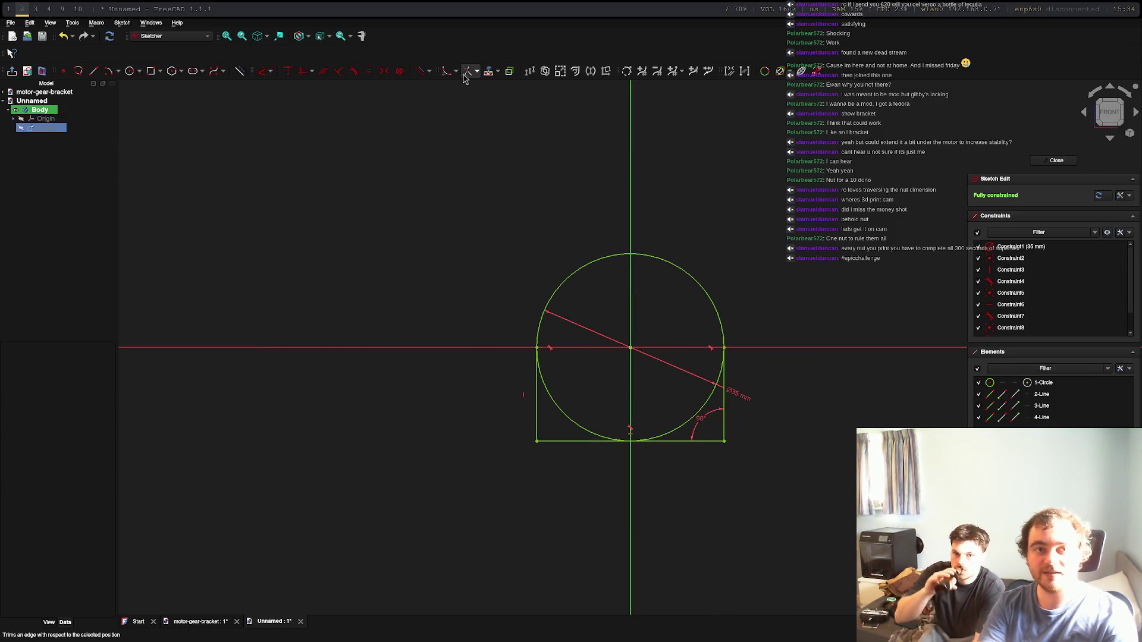
left_click(560, 412)
left_click(699, 415)
scroll(720, 379, "up", 5)
scroll(714, 382, "down", 5)
scroll(714, 382, "down", 1)
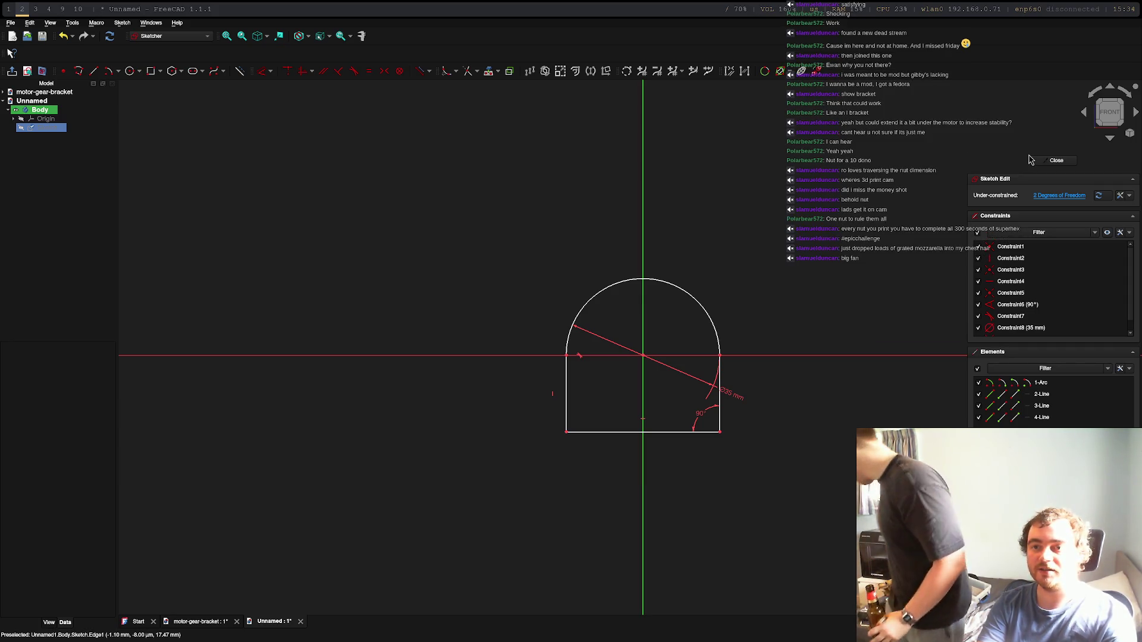
left_click(1053, 161)
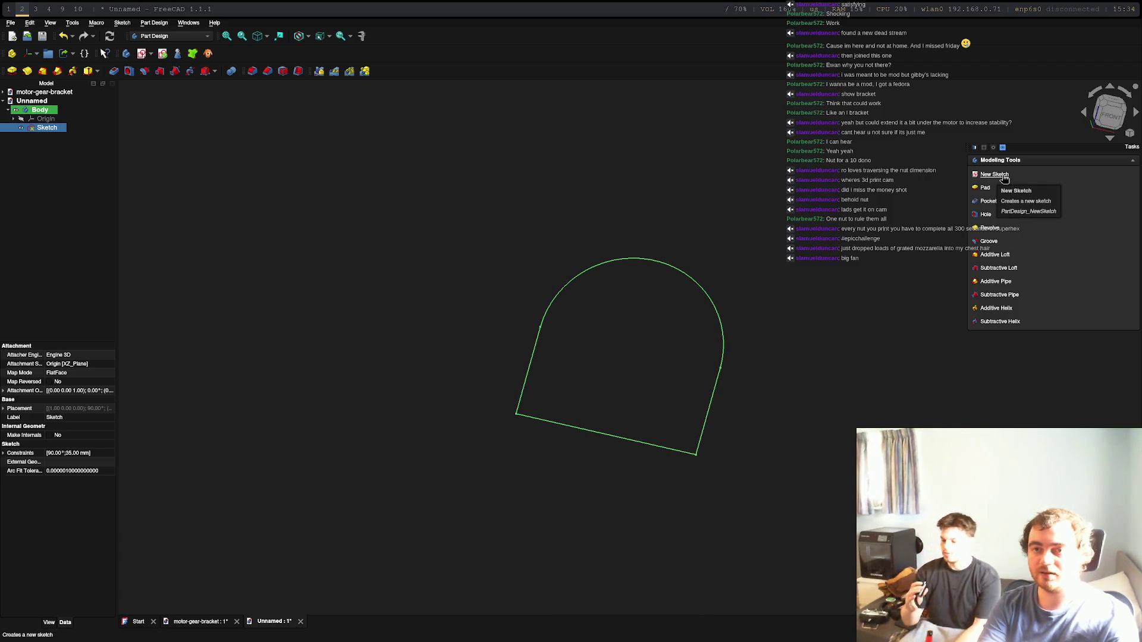
Step: Pad the arch sketch with a length of 4 mm
left_click(985, 188)
mouse_move(758, 495)
middle_mouse_down()
mouse_move(597, 490)
mouse_move(750, 518)
mouse_move(754, 493)
middle_mouse_up()
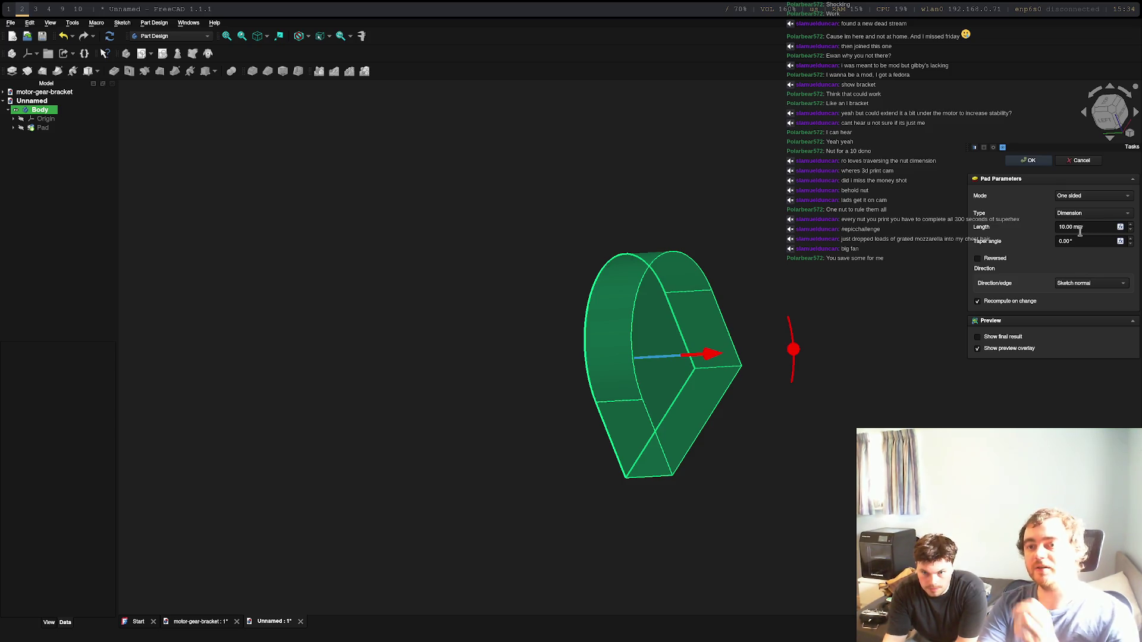
double_click(1069, 226)
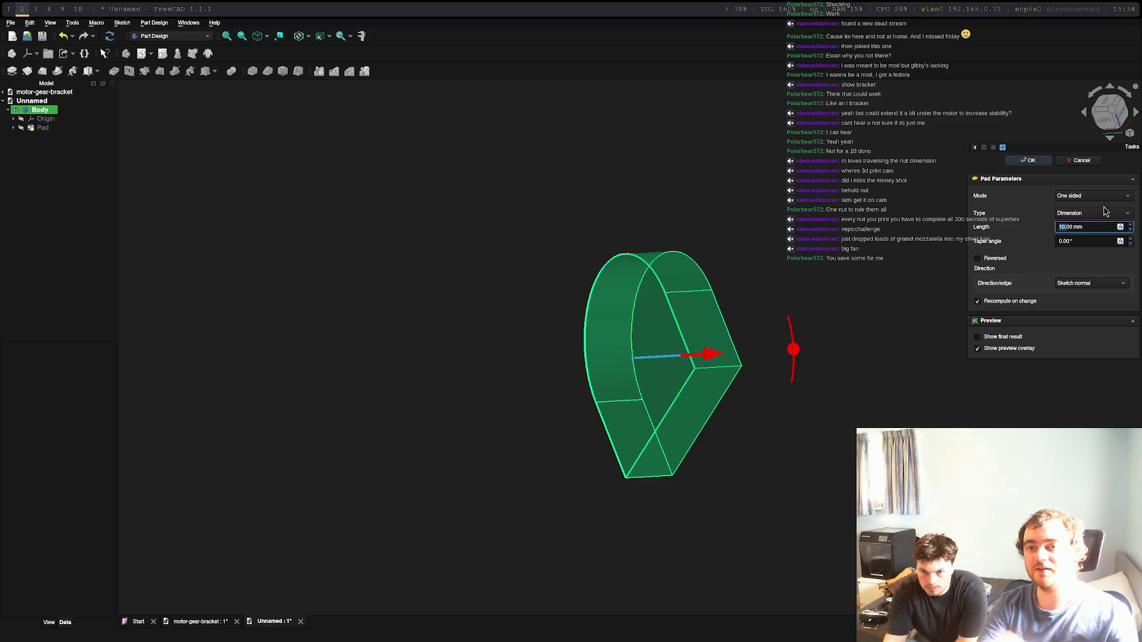
type("4")
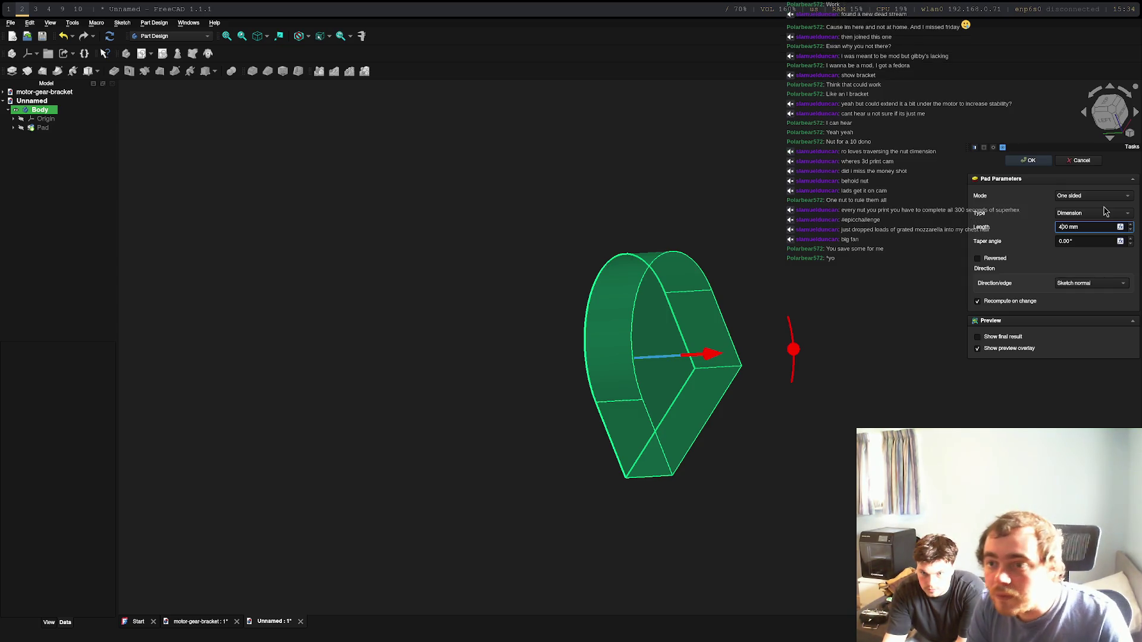
key("Return")
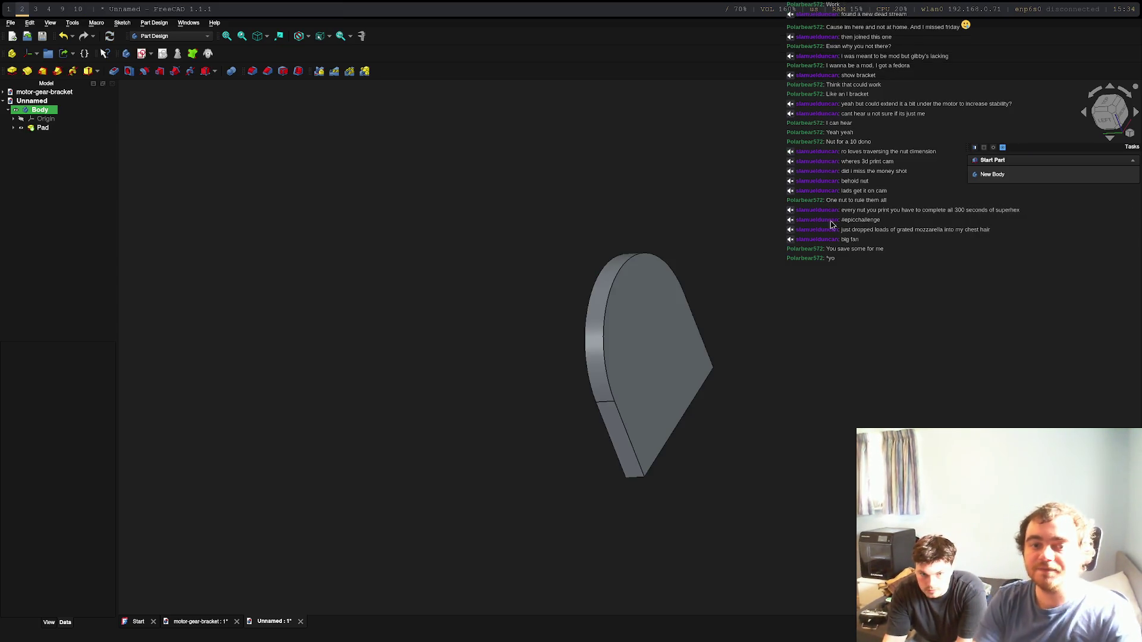
left_click(646, 352)
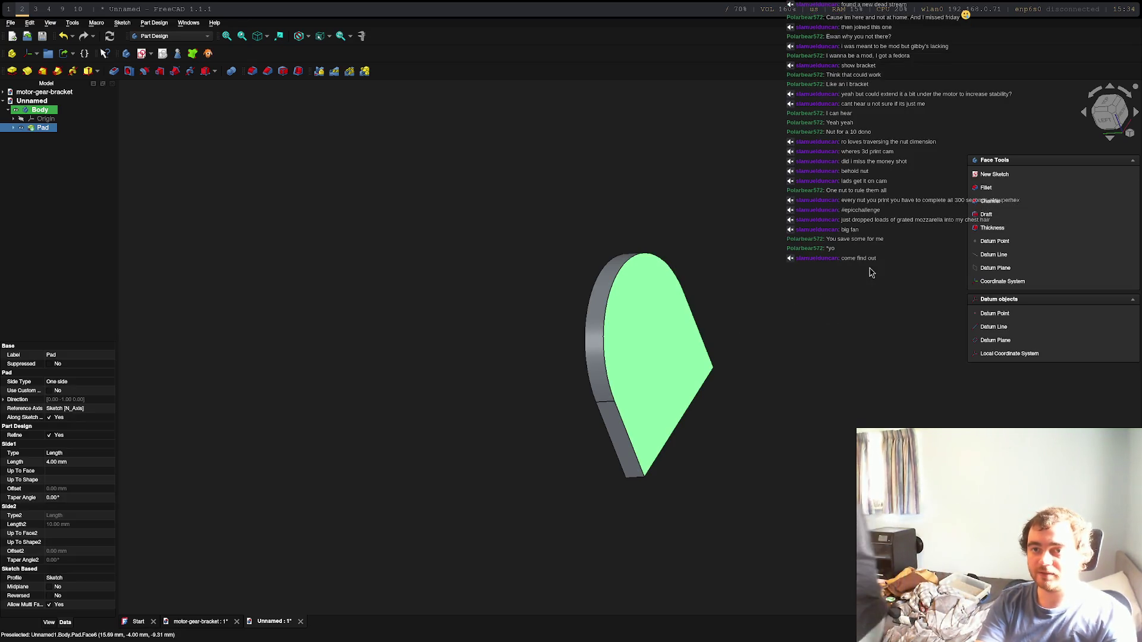
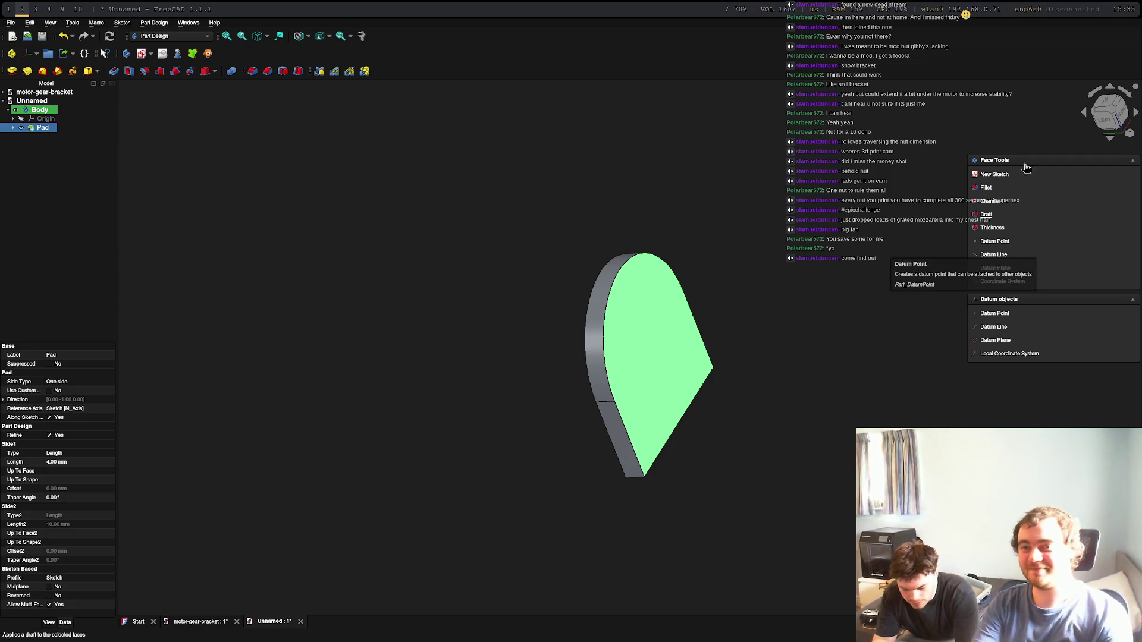
Step: Start a new sketch on the 4 mm pad's front face and zoom in on the origin
left_click(993, 174)
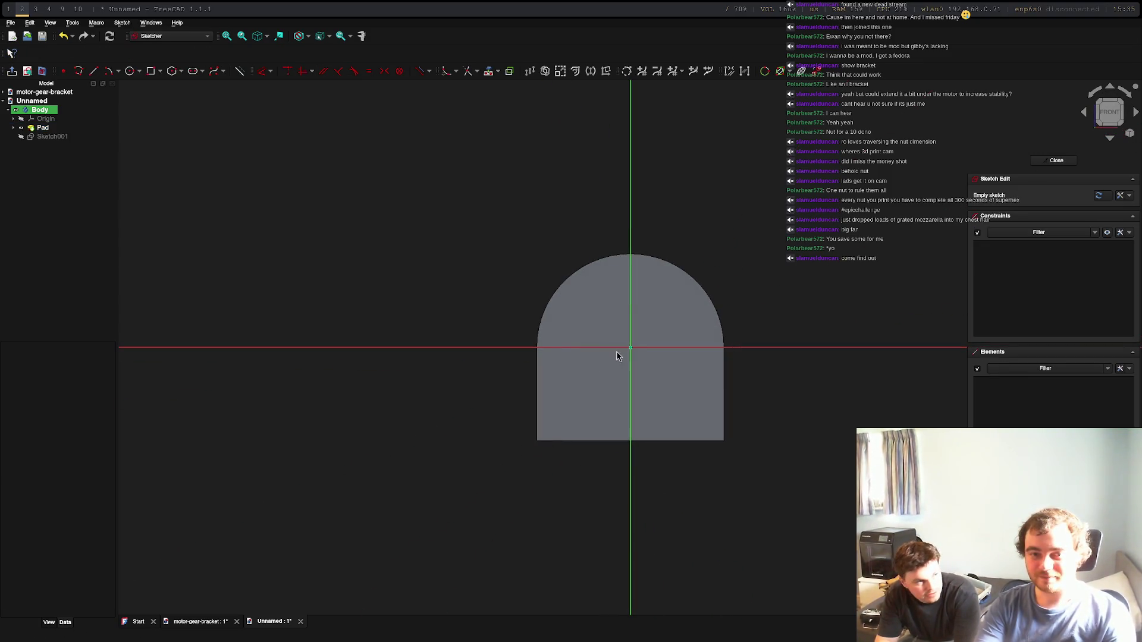
scroll(618, 354, "up", 5)
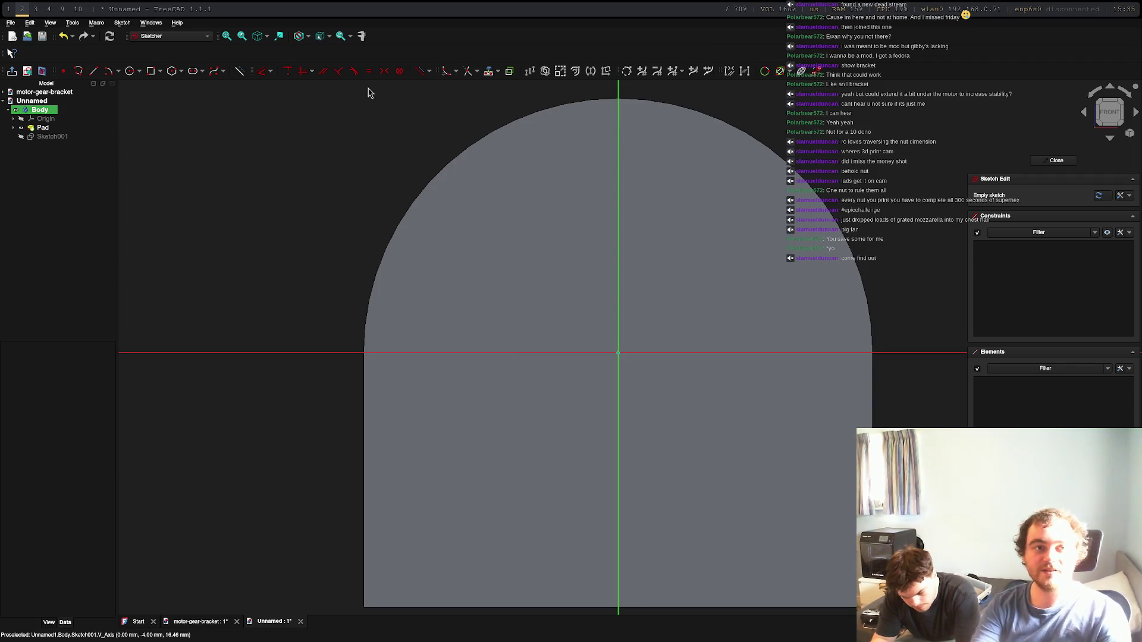
Step: Draw a 30 mm circle centred on the sketch origin
left_click(128, 75)
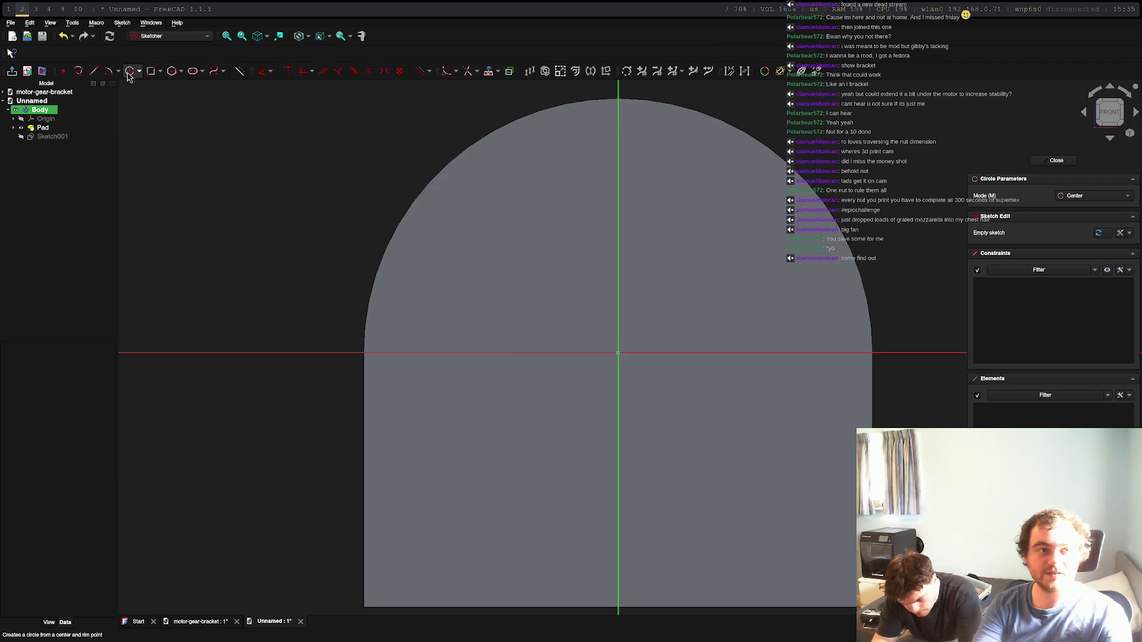
left_click(619, 353)
type("30")
key("Return")
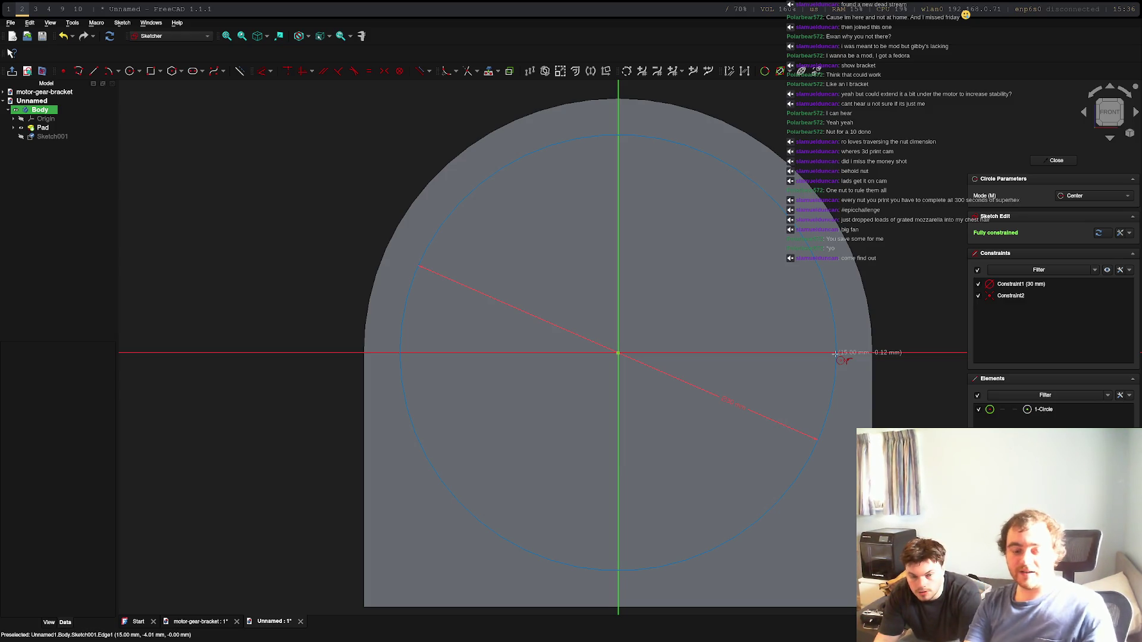
Step: Constrain the circle to a 27 mm diameter and convert it to construction geometry
left_click(836, 348)
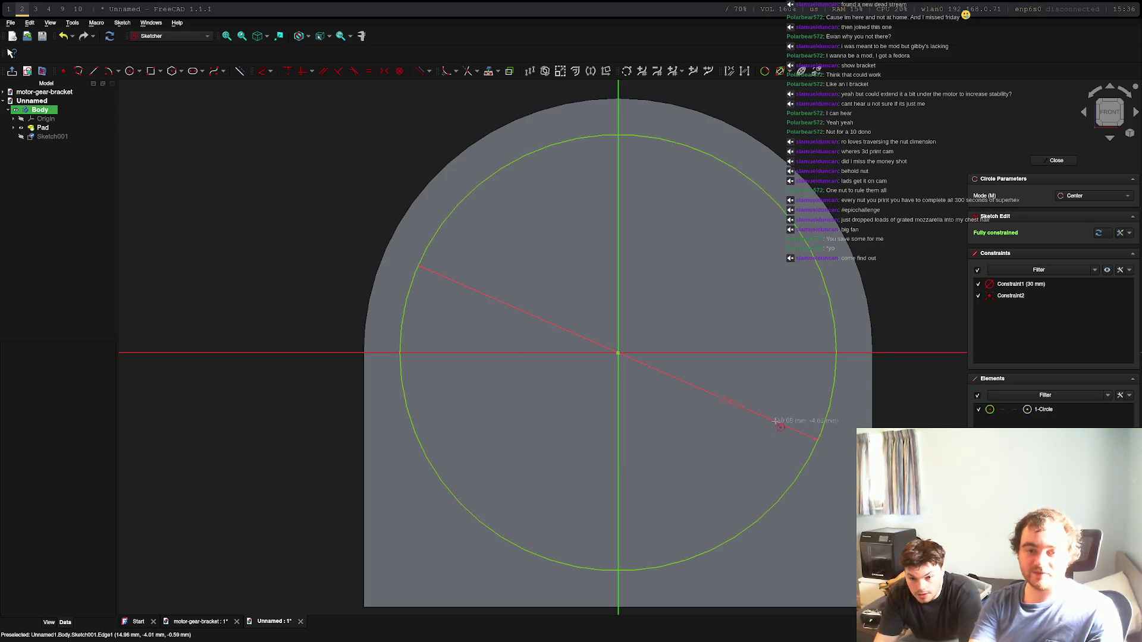
left_click(729, 402)
type("27")
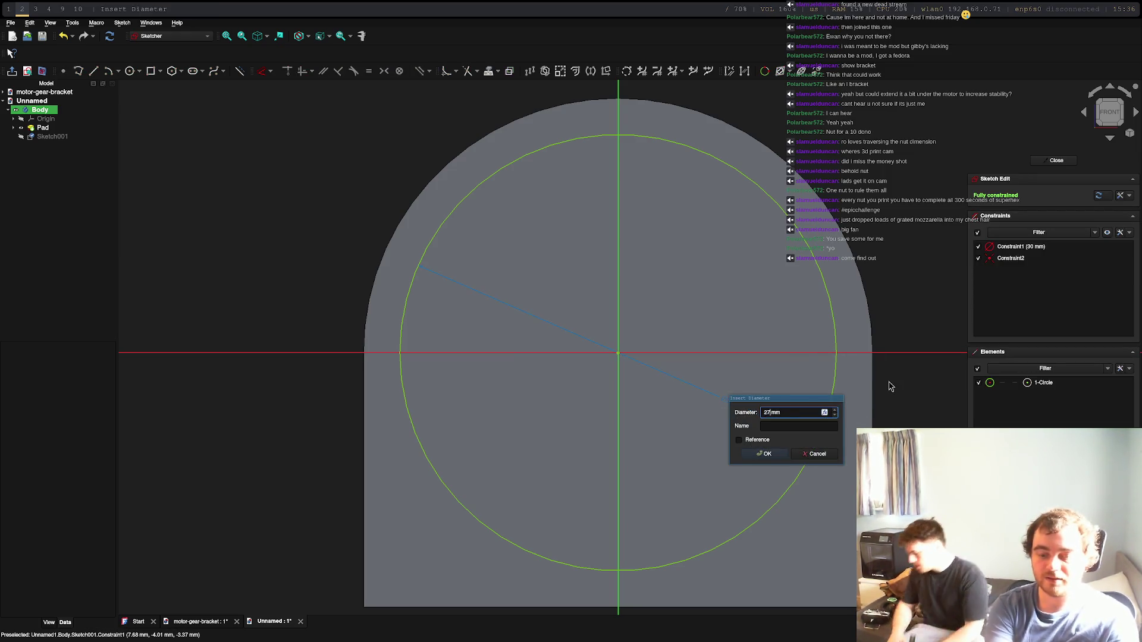
key("Return")
scroll(803, 320, "down", 6)
scroll(810, 327, "up", 4)
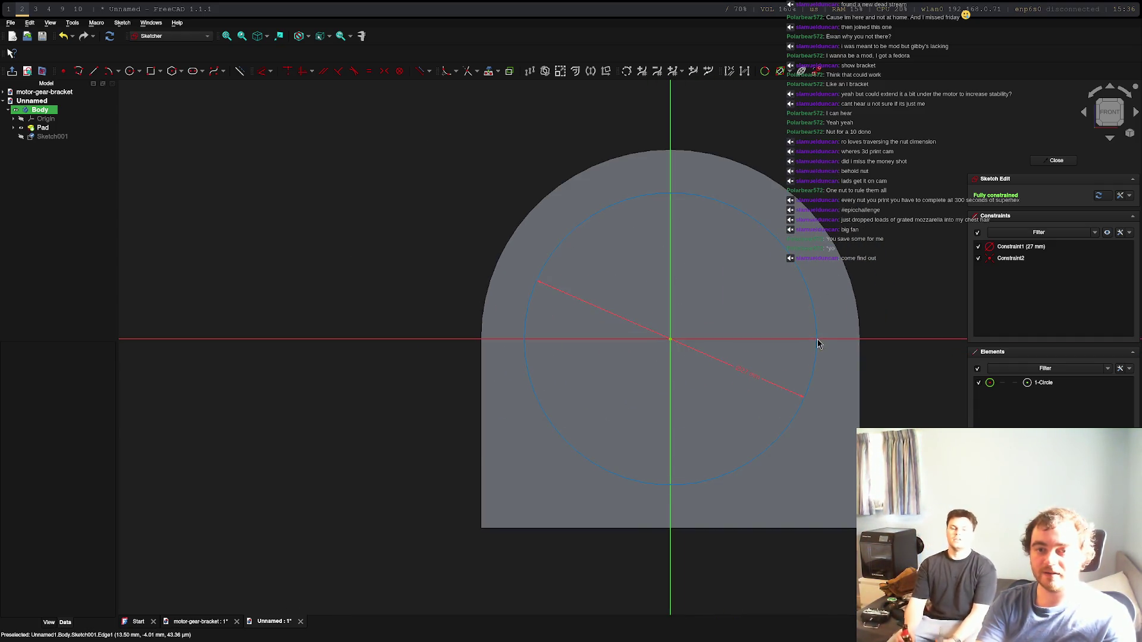
left_click(675, 501)
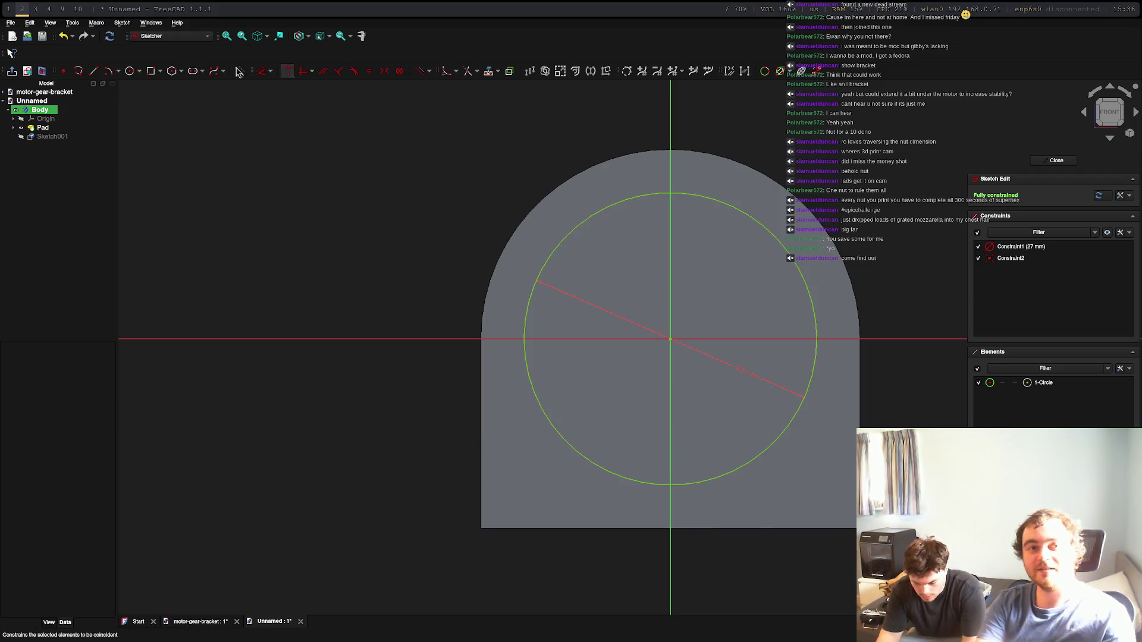
left_click(241, 74)
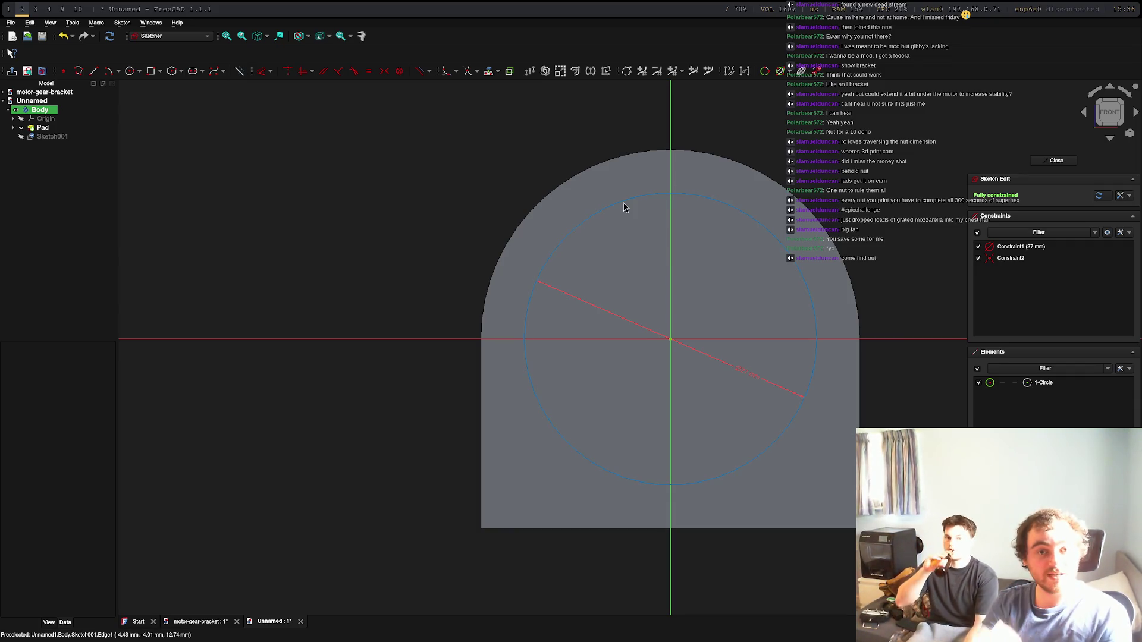
left_click(239, 71)
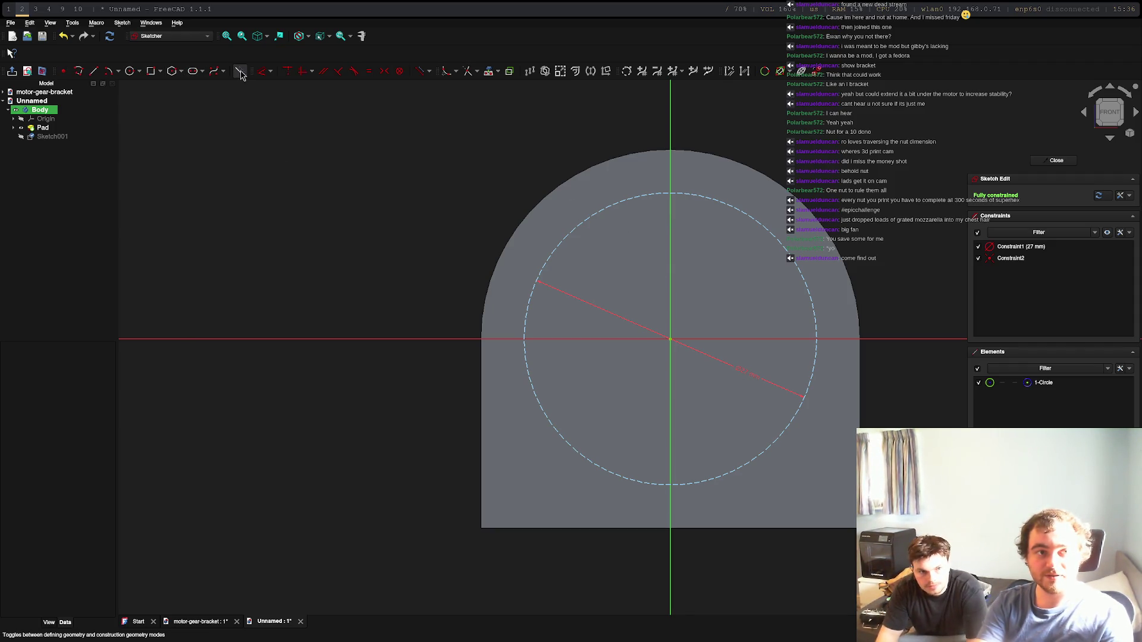
Step: Draw 3 mm hole circles at the left and top points of the bolt circle
left_click(129, 71)
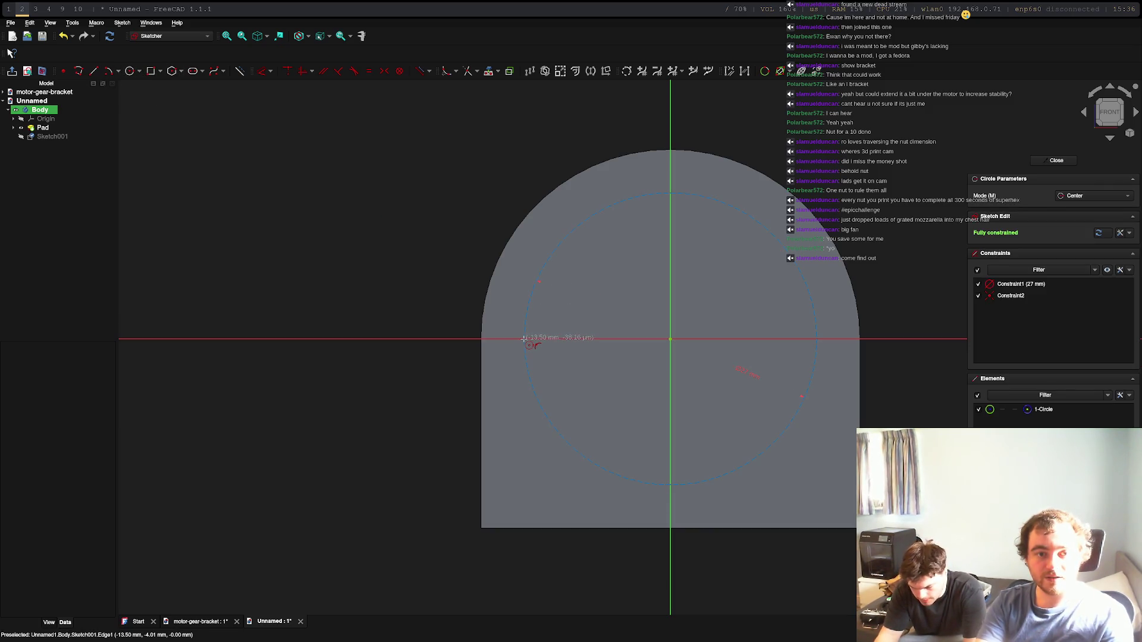
scroll(525, 339, "up", 4)
scroll(524, 339, "up", 3)
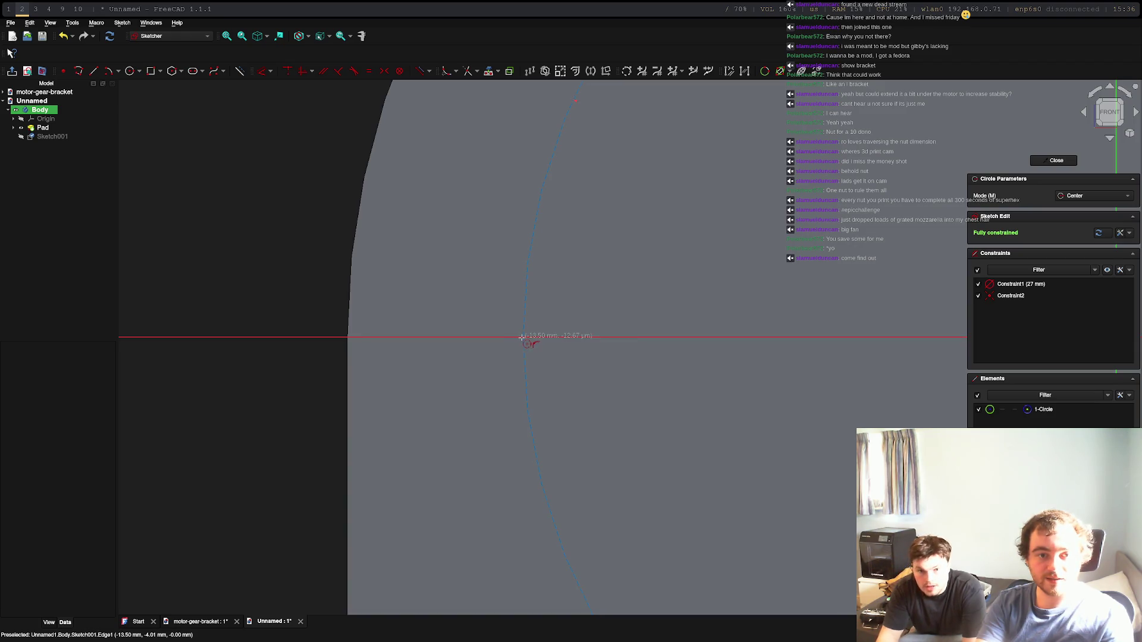
left_click(523, 337)
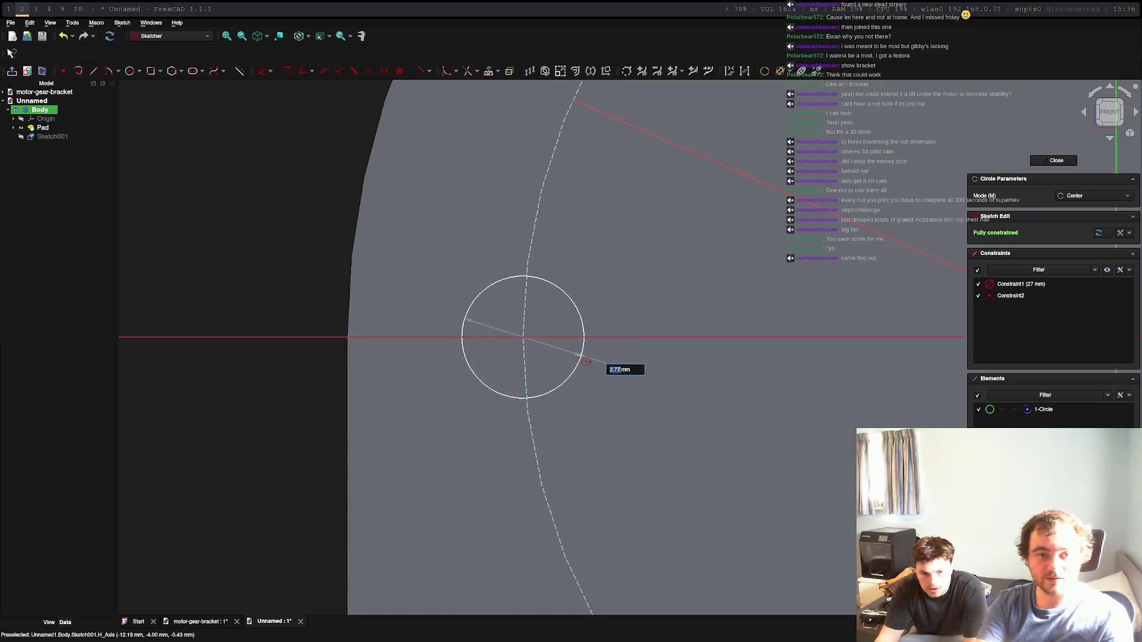
type("3")
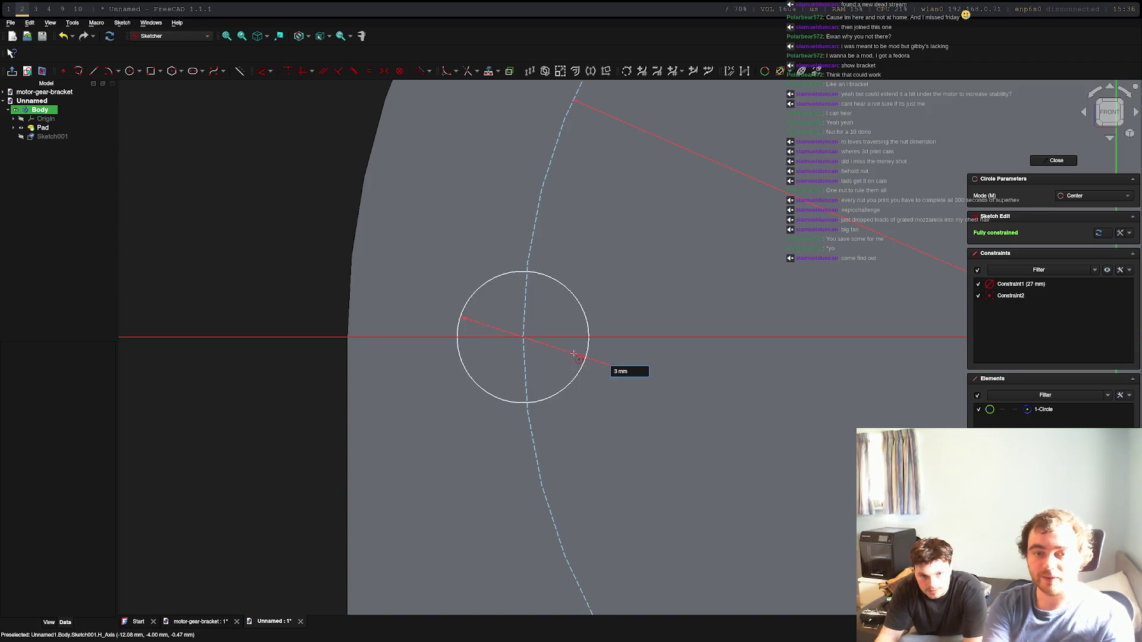
key("Return")
scroll(674, 369, "down", 10)
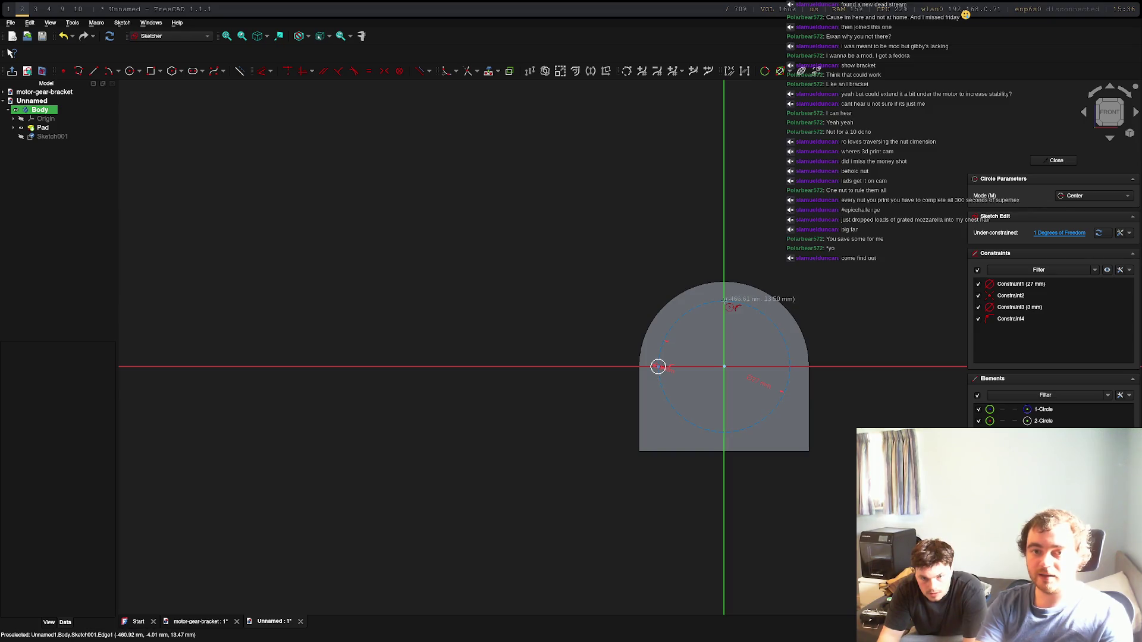
scroll(723, 299, "up", 10)
left_click(719, 297)
type("3")
key("Return")
Step: Add 3 mm hole circles at the right and bottom points of the bolt circle
scroll(772, 320, "down", 10)
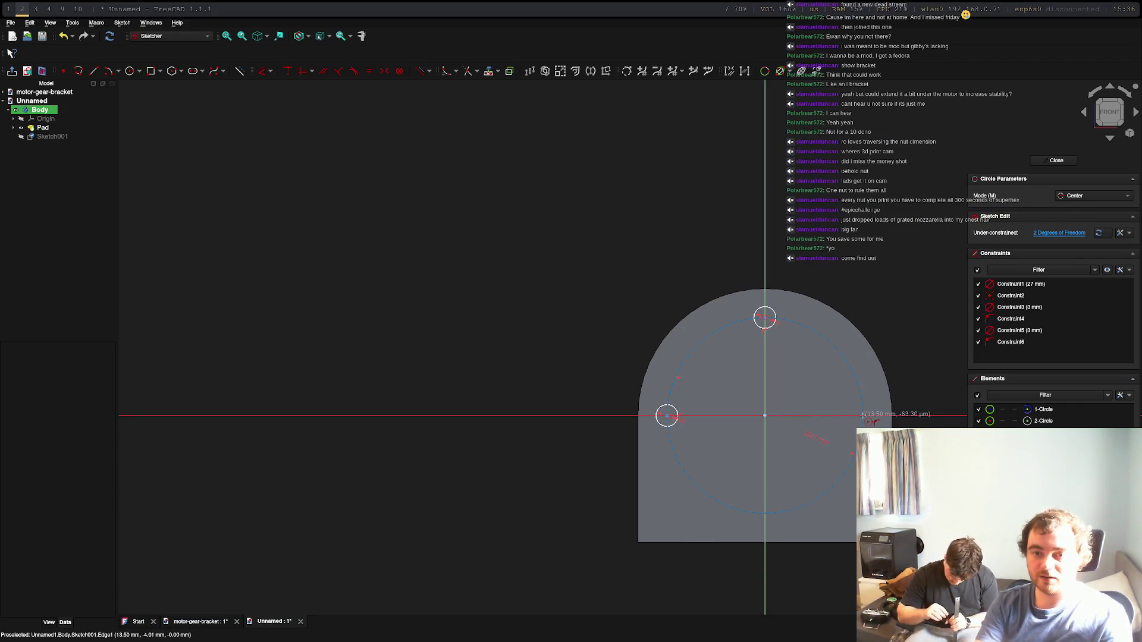
scroll(862, 413, "up", 8)
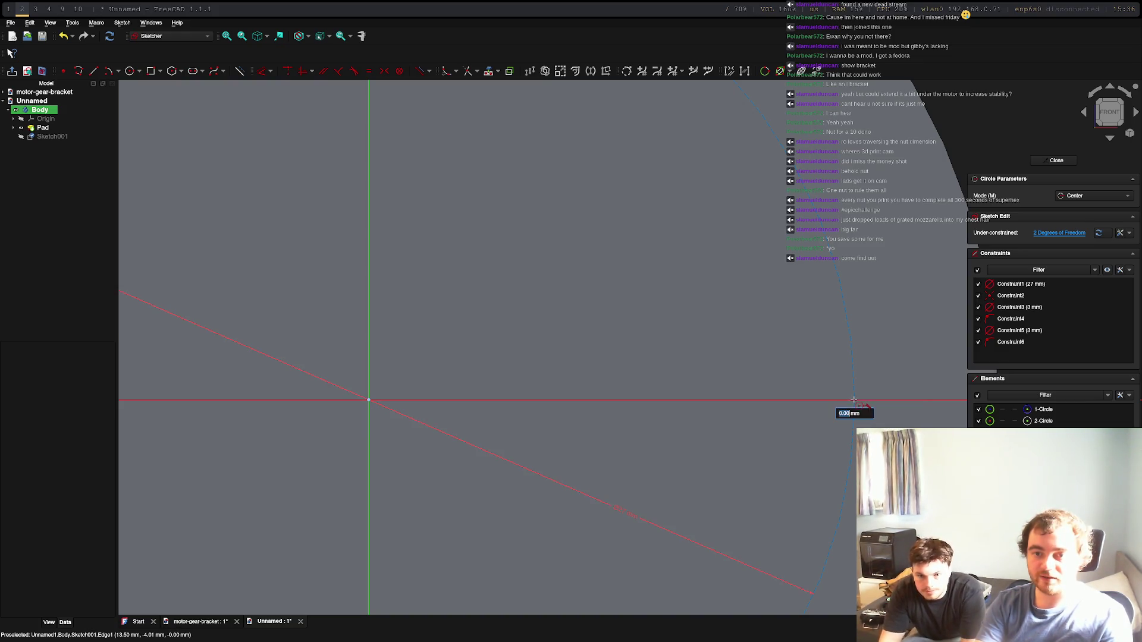
left_click(856, 402)
type("3")
key("Return")
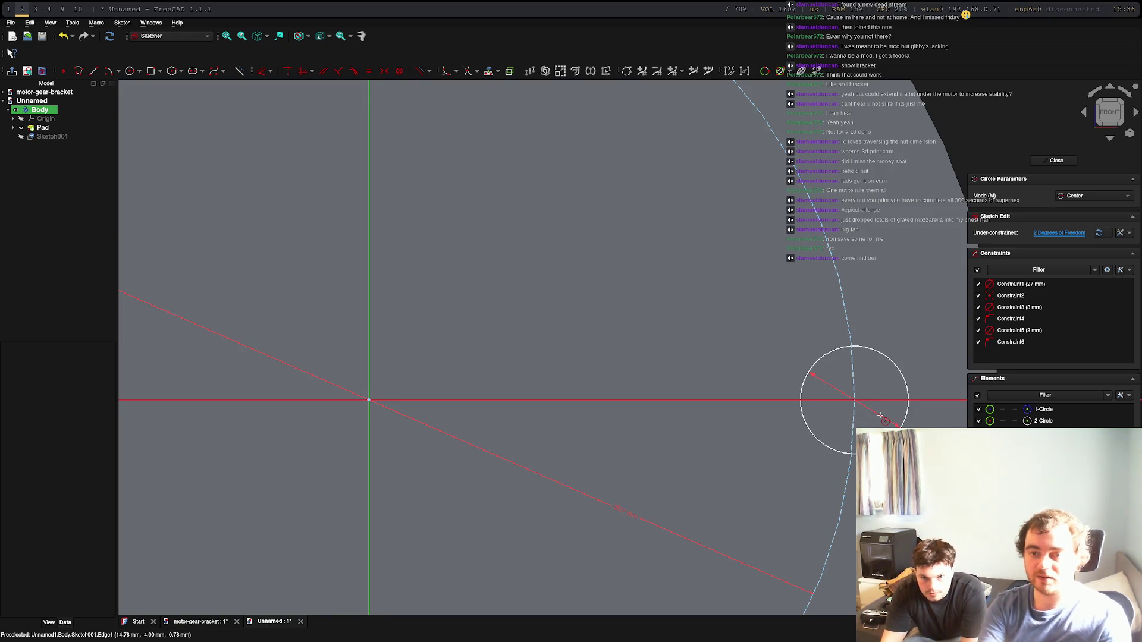
scroll(415, 333, "down", 5)
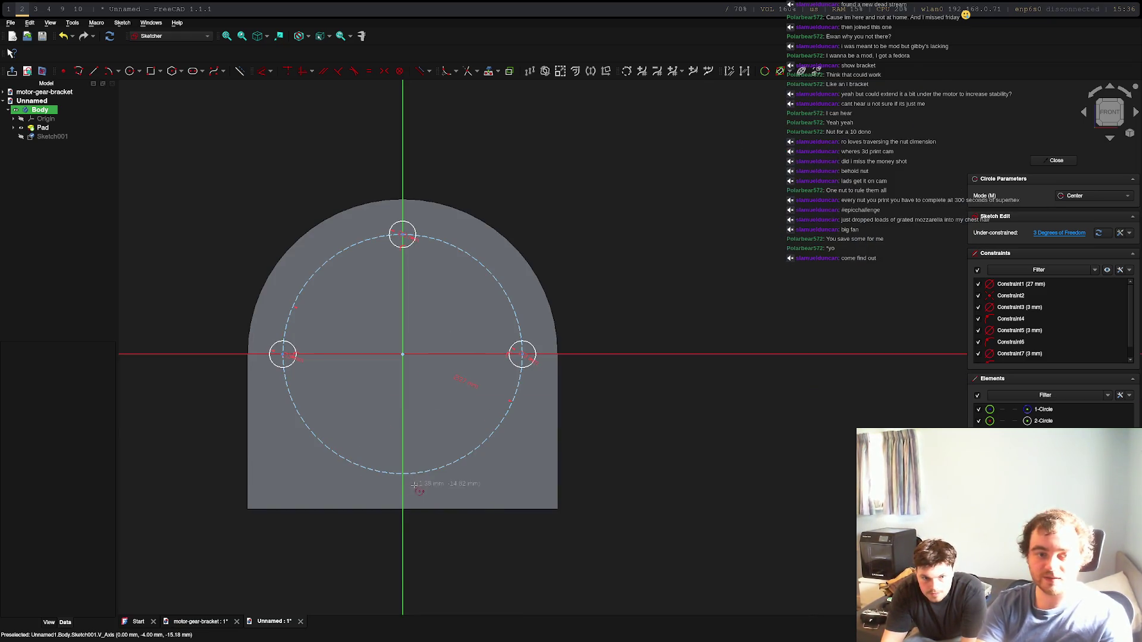
scroll(420, 482, "up", 6)
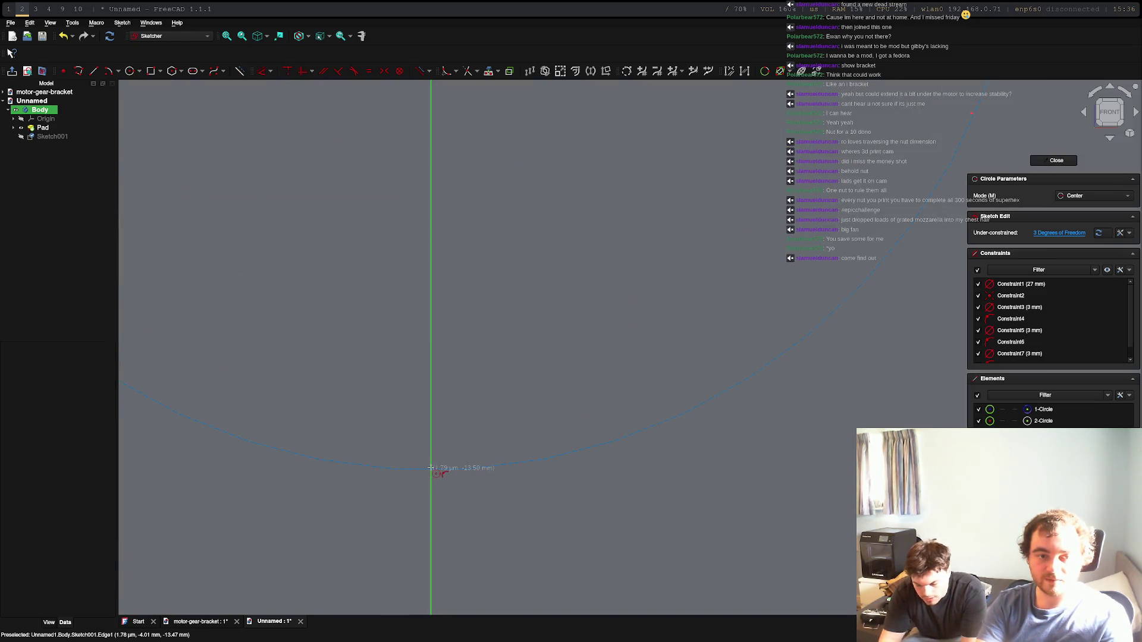
left_click(431, 468)
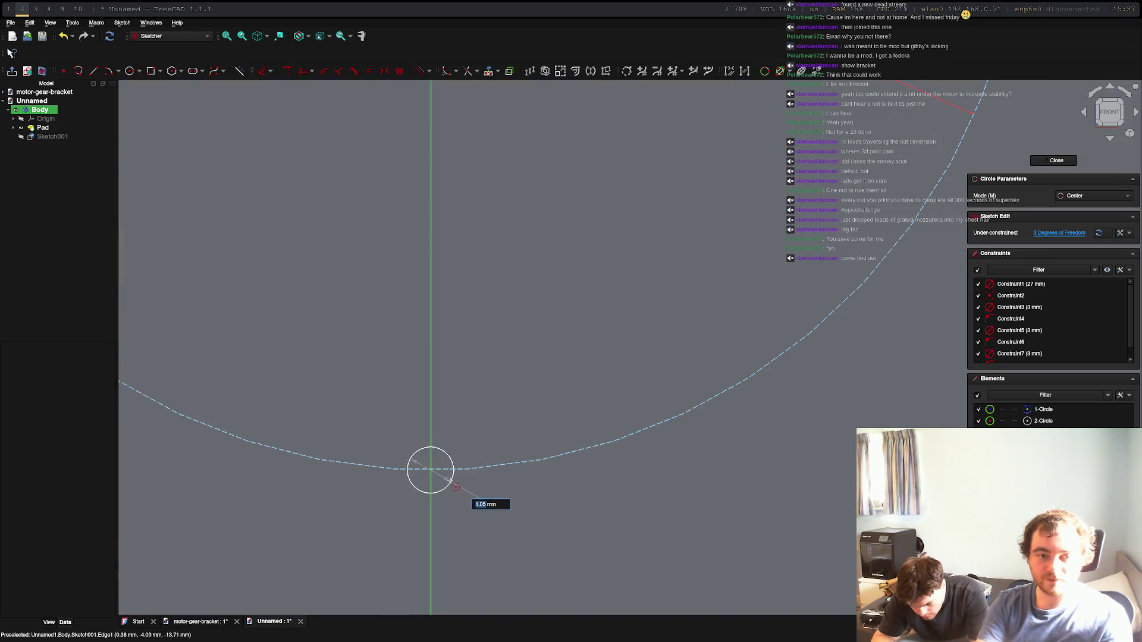
type("3")
key("Return")
scroll(395, 272, "down", 5)
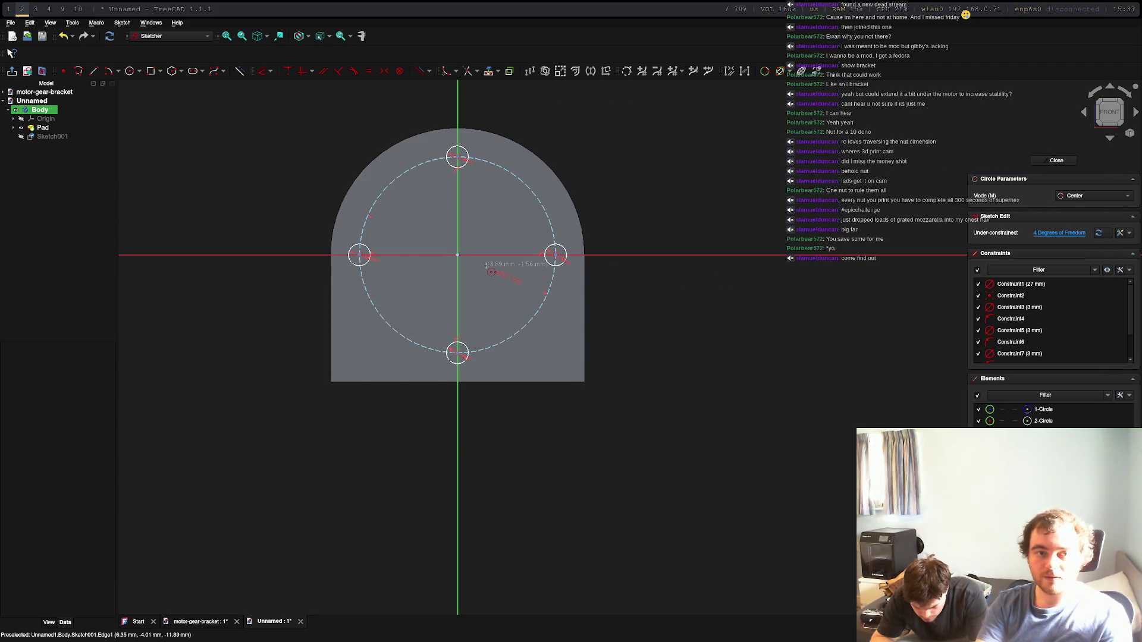
Step: Draw a 10 mm central shaft-hole circle at the sketch origin
left_click(456, 255)
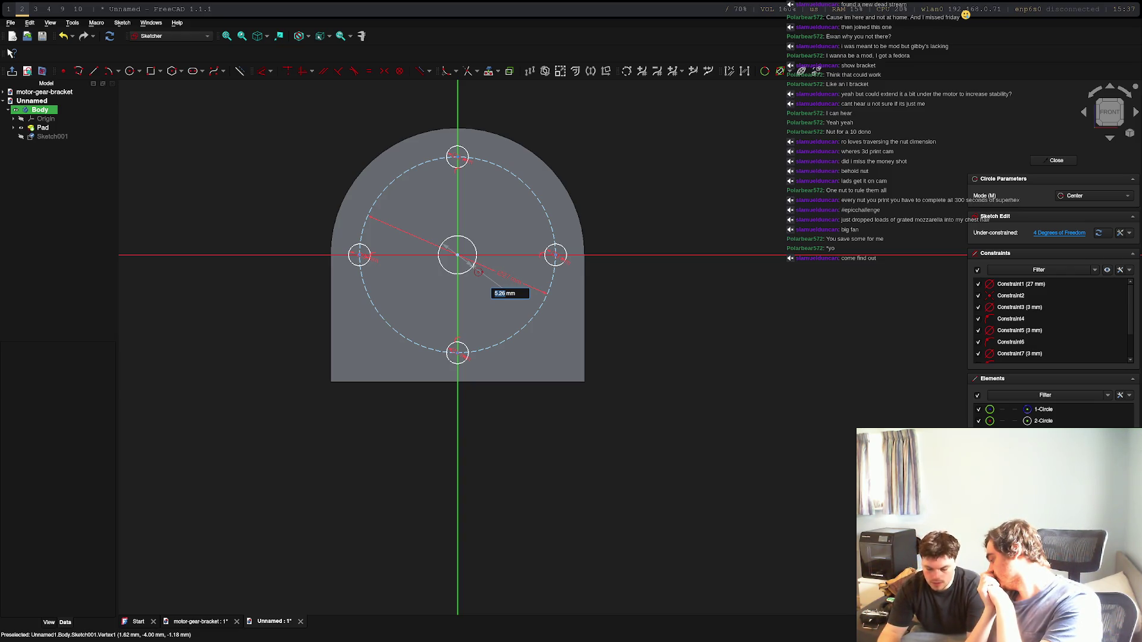
type("10")
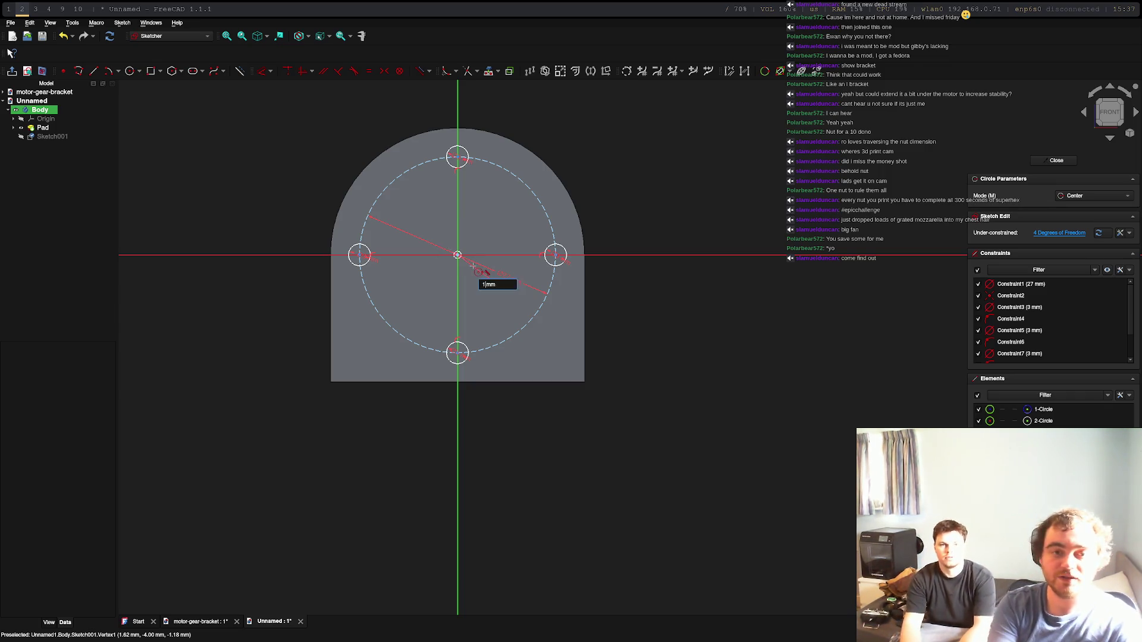
key("Return")
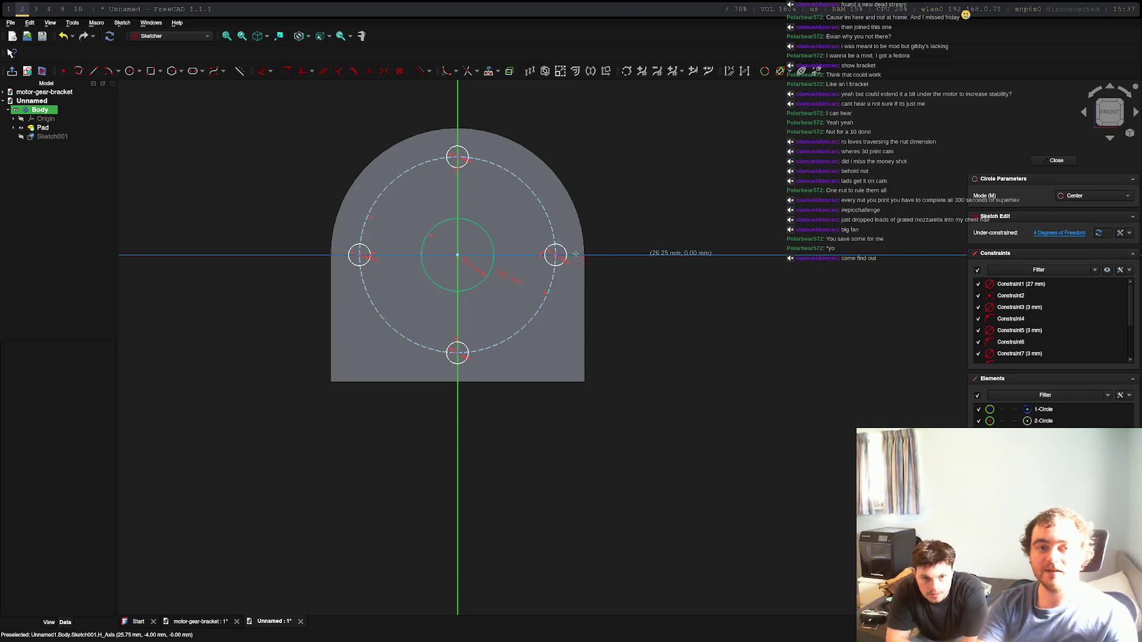
Step: Exit the circle tool, check the bolt hole circles, and close the sketch
key("Escape")
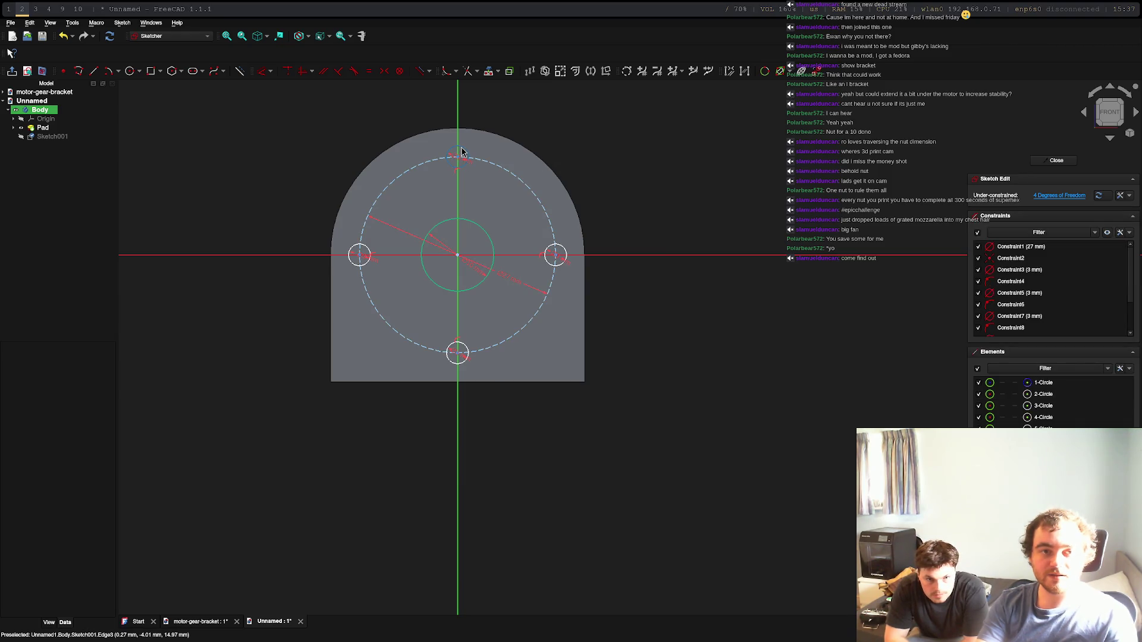
left_click(458, 147)
left_click(565, 255)
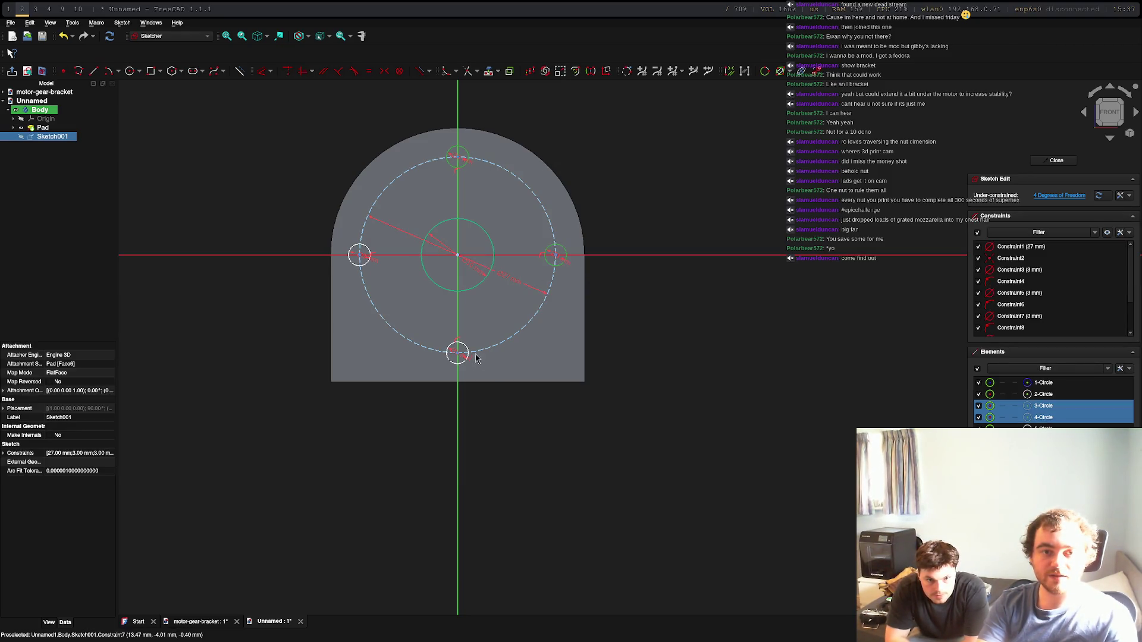
left_click(445, 344)
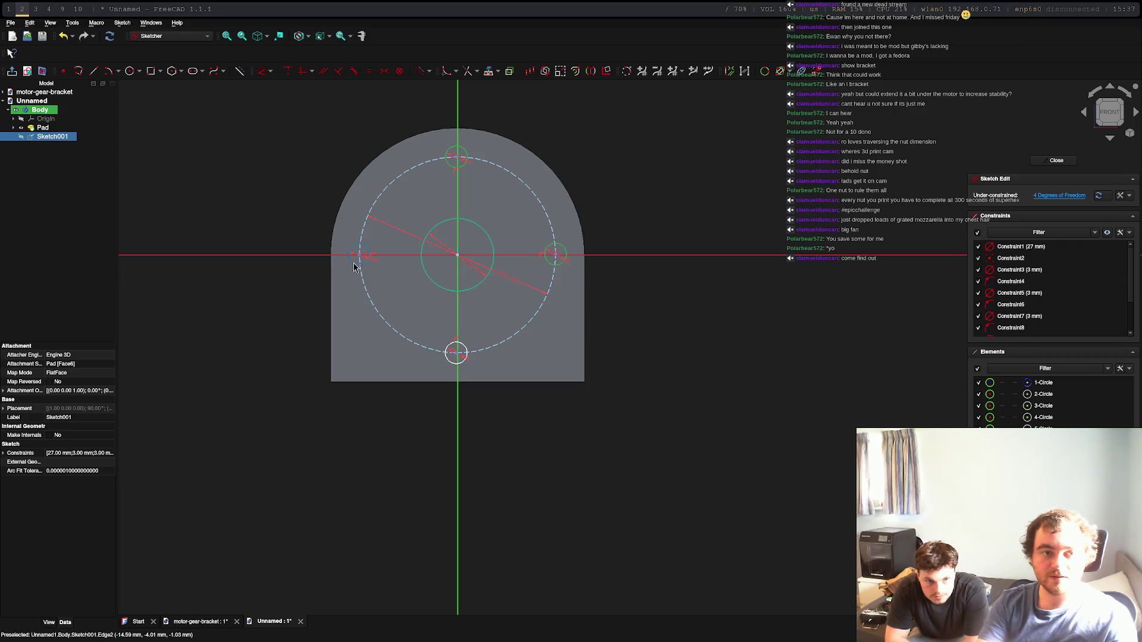
left_click(353, 268)
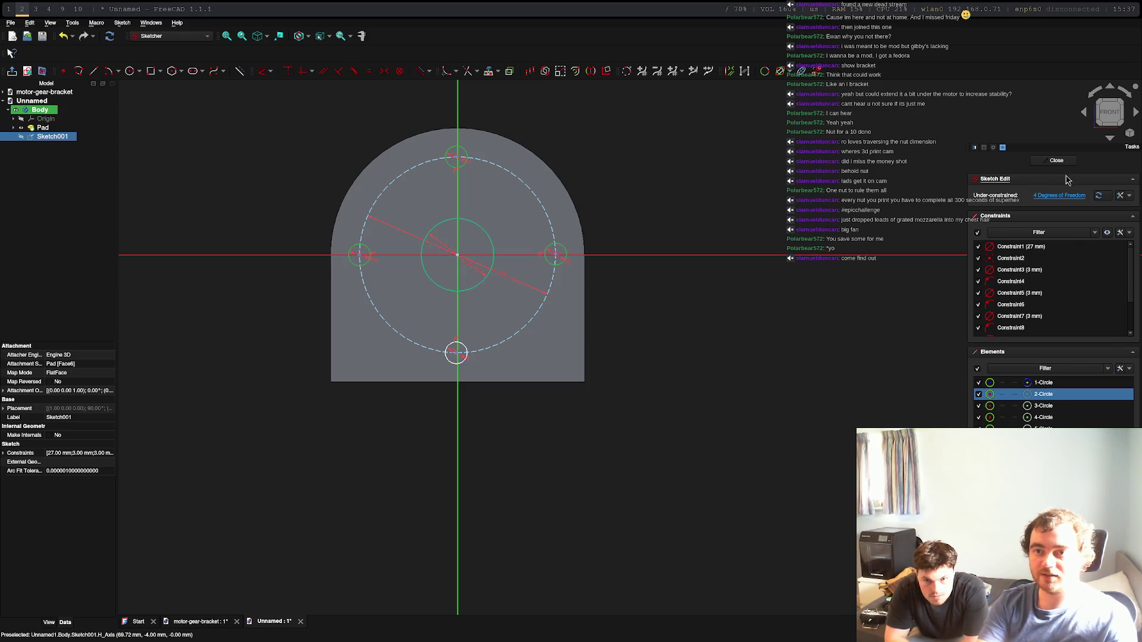
left_click(1056, 160)
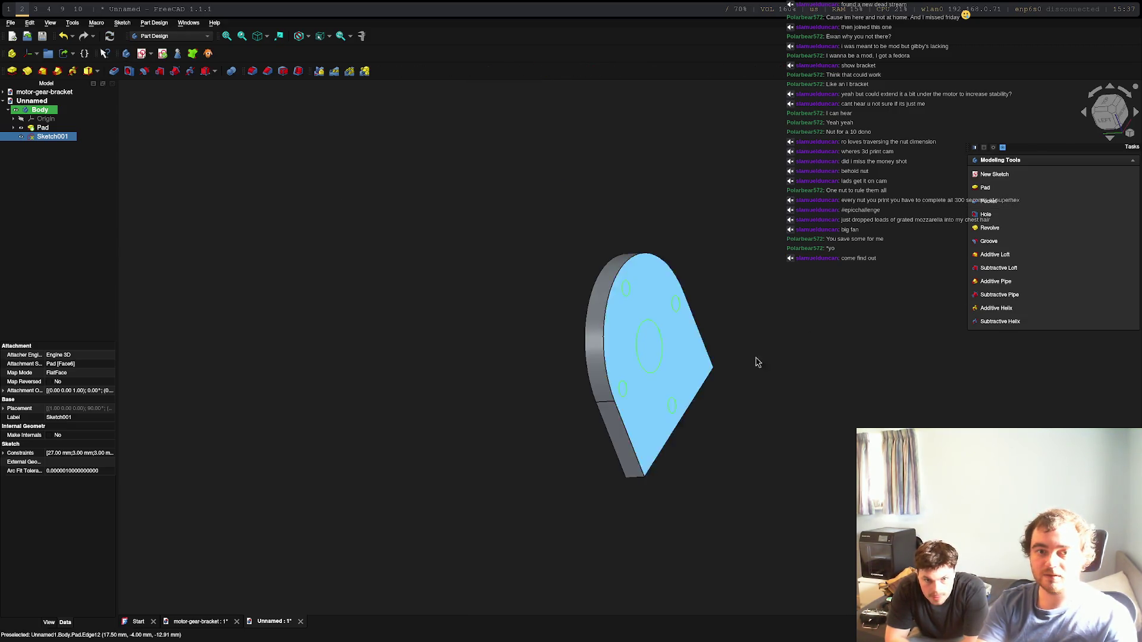
Step: Pocket Sketch001 18 mm deep through the plate, then select the bracket's slanted side face
left_click(988, 200)
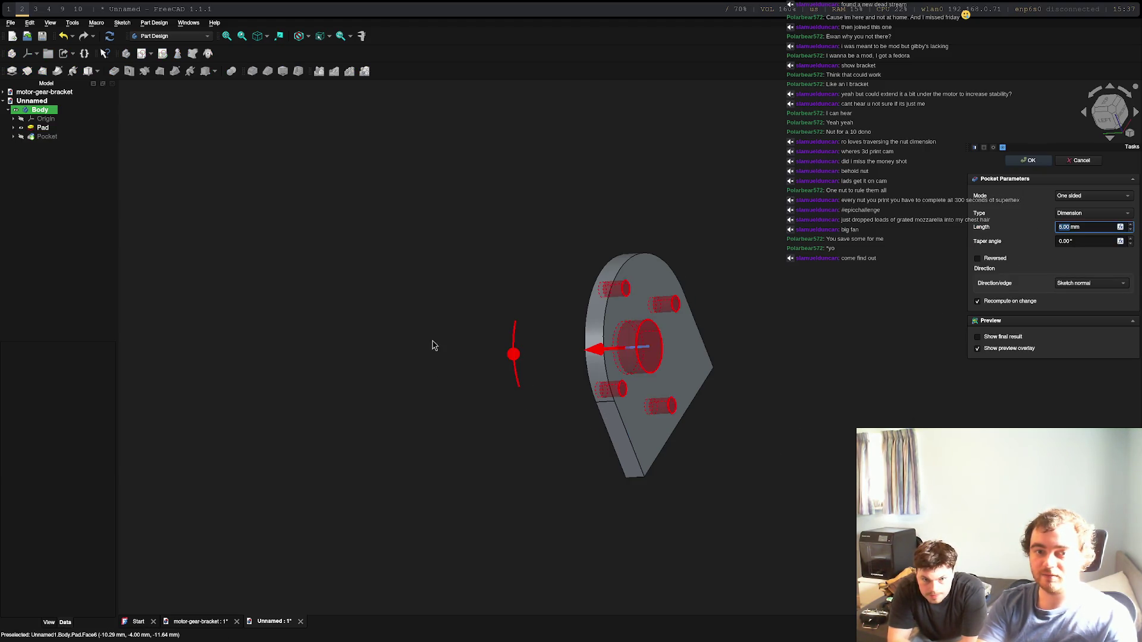
left_click_drag(553, 357, 491, 357)
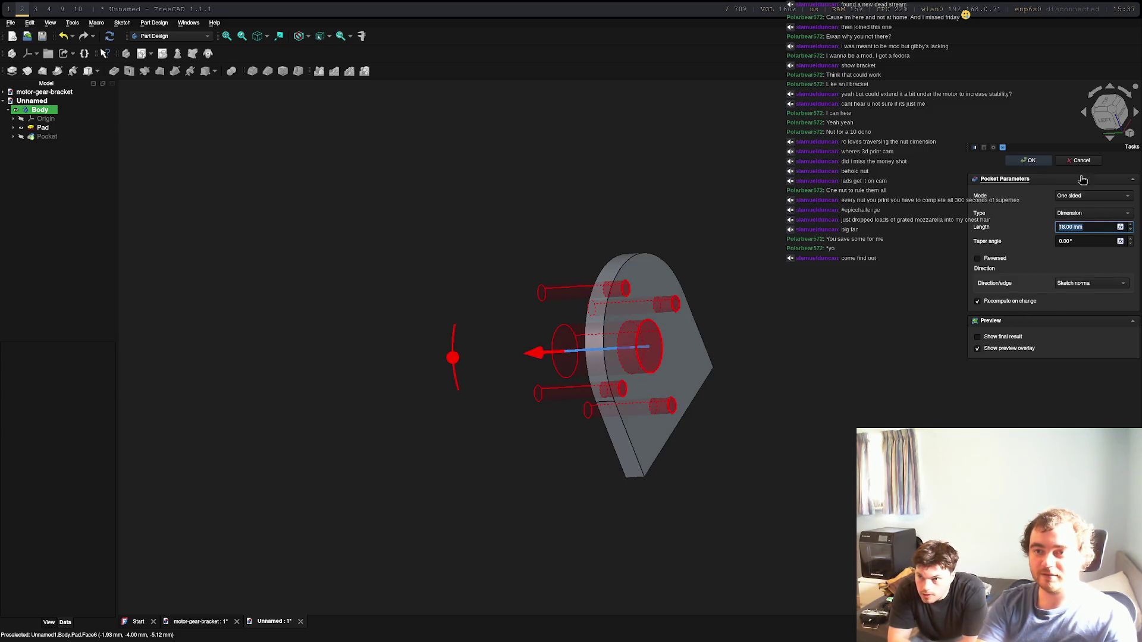
left_click(1031, 161)
mouse_move(660, 333)
middle_mouse_down()
mouse_move(692, 321)
mouse_move(508, 416)
mouse_move(594, 357)
mouse_move(859, 401)
mouse_move(574, 326)
mouse_move(716, 234)
middle_mouse_up()
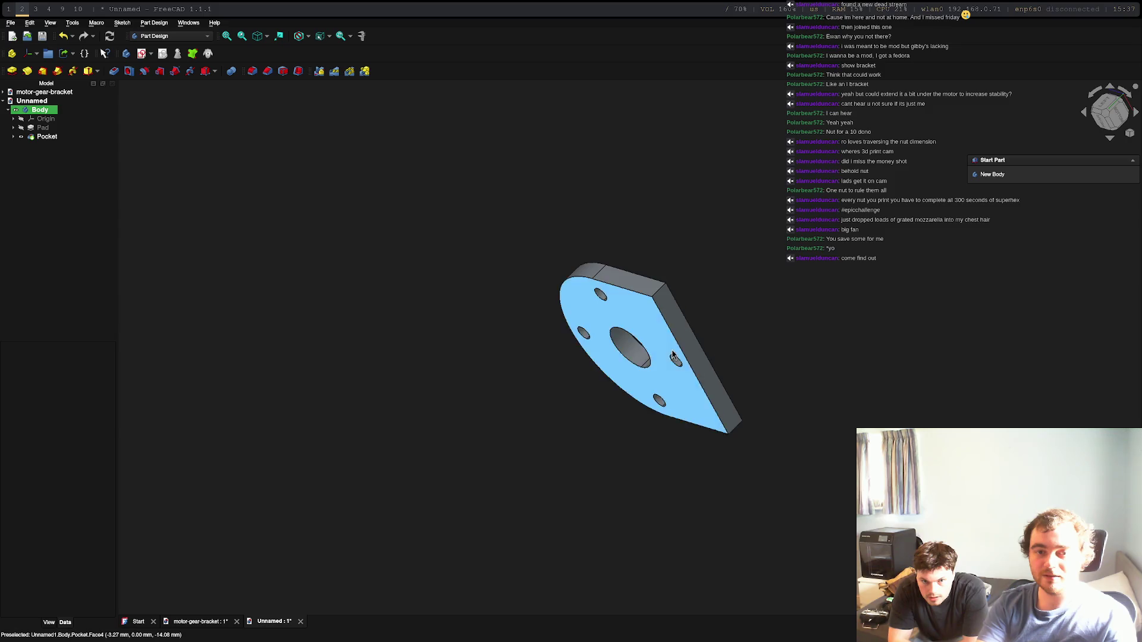
left_click(697, 360)
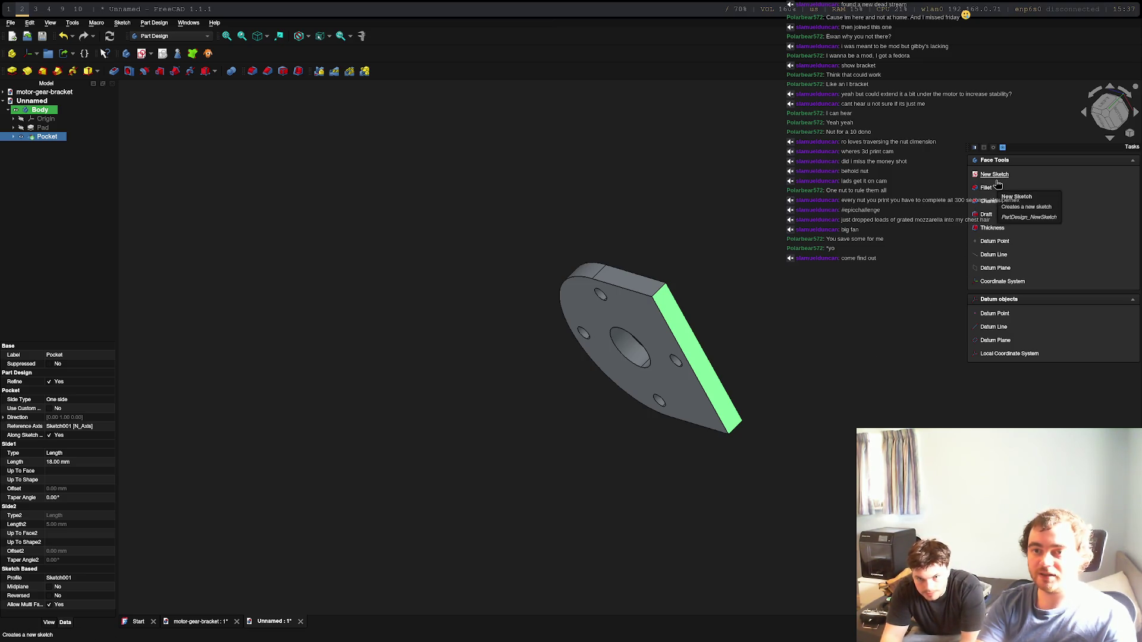
left_click(992, 227)
mouse_move(742, 416)
middle_mouse_down()
mouse_move(548, 477)
mouse_move(703, 489)
mouse_move(779, 476)
mouse_move(747, 472)
mouse_move(741, 492)
mouse_move(708, 447)
mouse_move(732, 464)
mouse_move(800, 474)
mouse_move(640, 458)
mouse_move(641, 471)
middle_mouse_up()
mouse_move(694, 491)
middle_mouse_down()
mouse_move(726, 476)
mouse_move(731, 446)
mouse_move(752, 497)
mouse_move(661, 404)
middle_mouse_up()
left_click_drag(661, 375, 837, 584)
mouse_move(796, 467)
middle_mouse_down()
mouse_move(553, 533)
mouse_move(589, 426)
mouse_move(999, 413)
mouse_move(977, 377)
middle_mouse_up()
key("Escape")
left_click(599, 401)
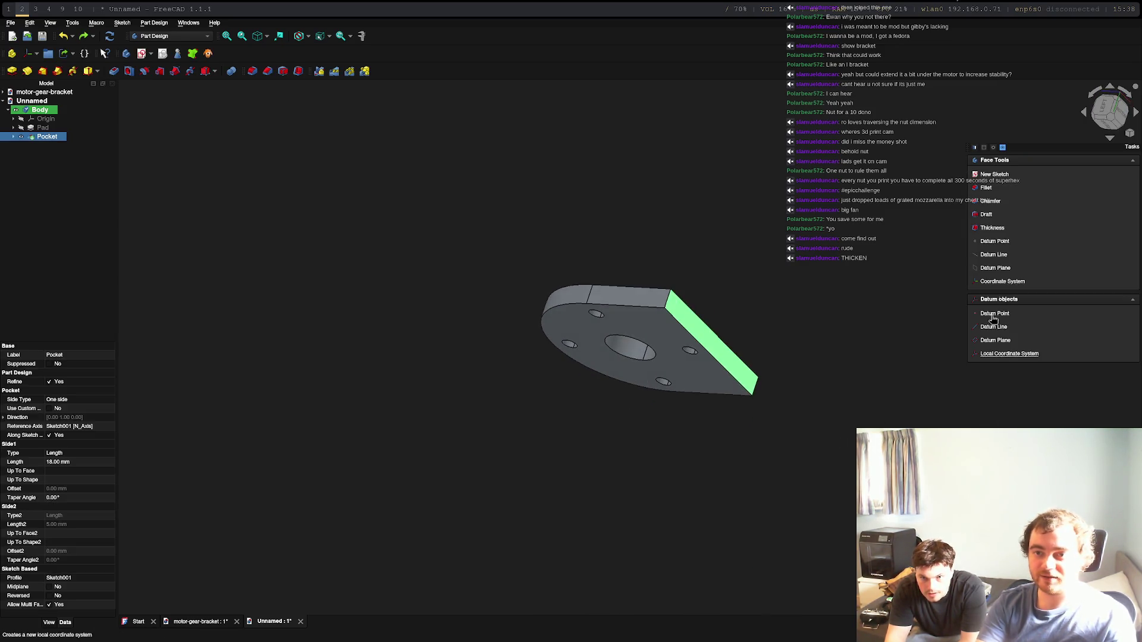
left_click(992, 228)
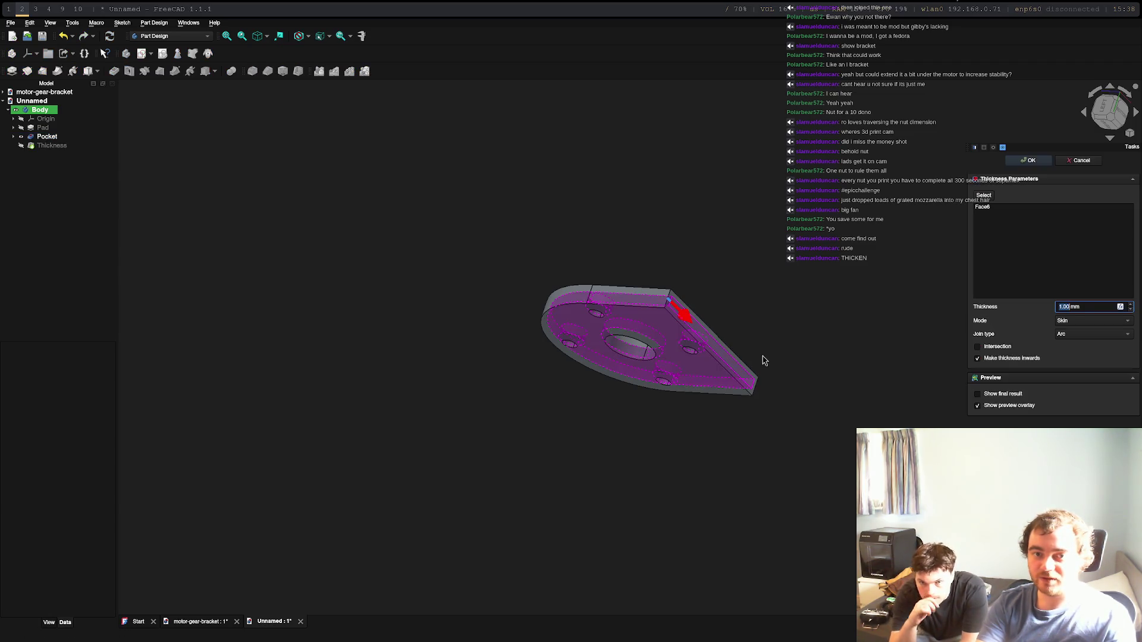
key("Escape")
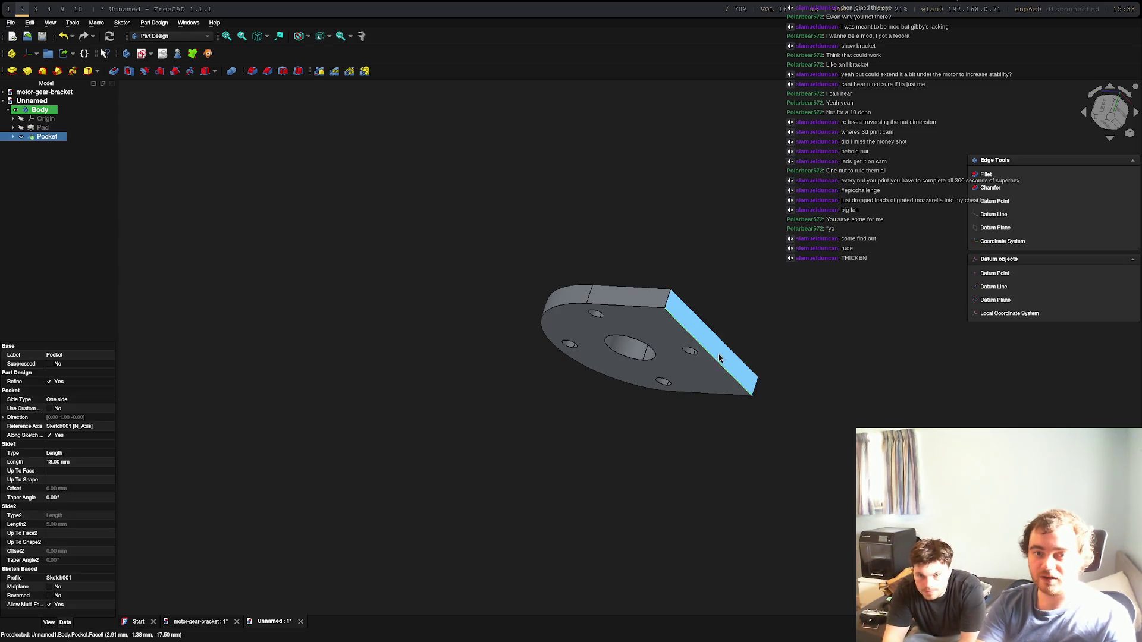
left_click(718, 350)
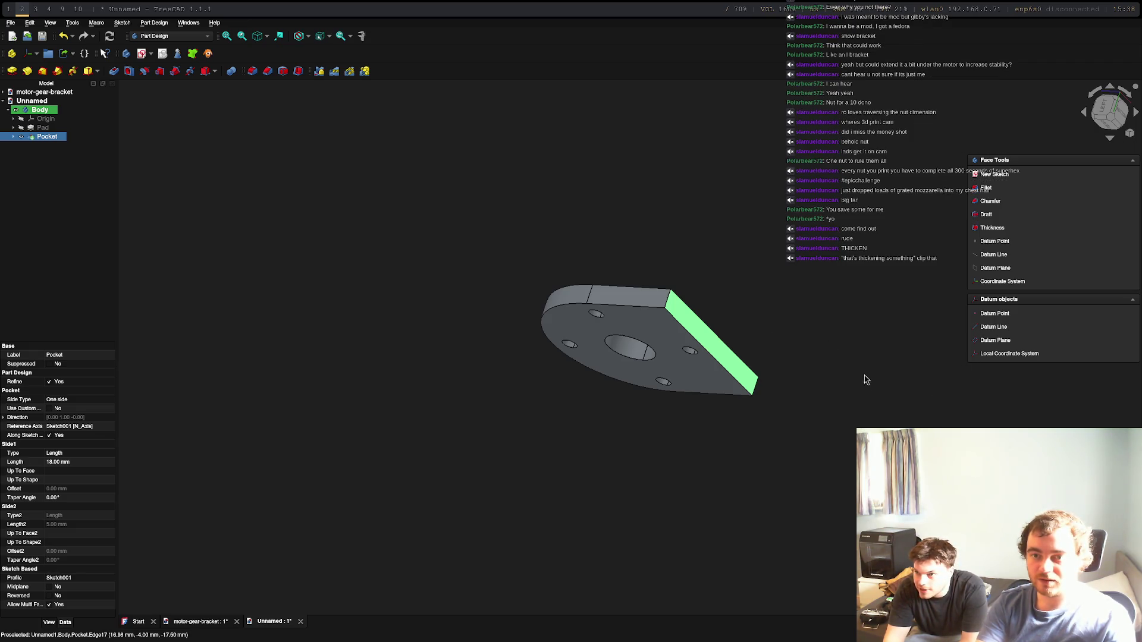
left_click(713, 348)
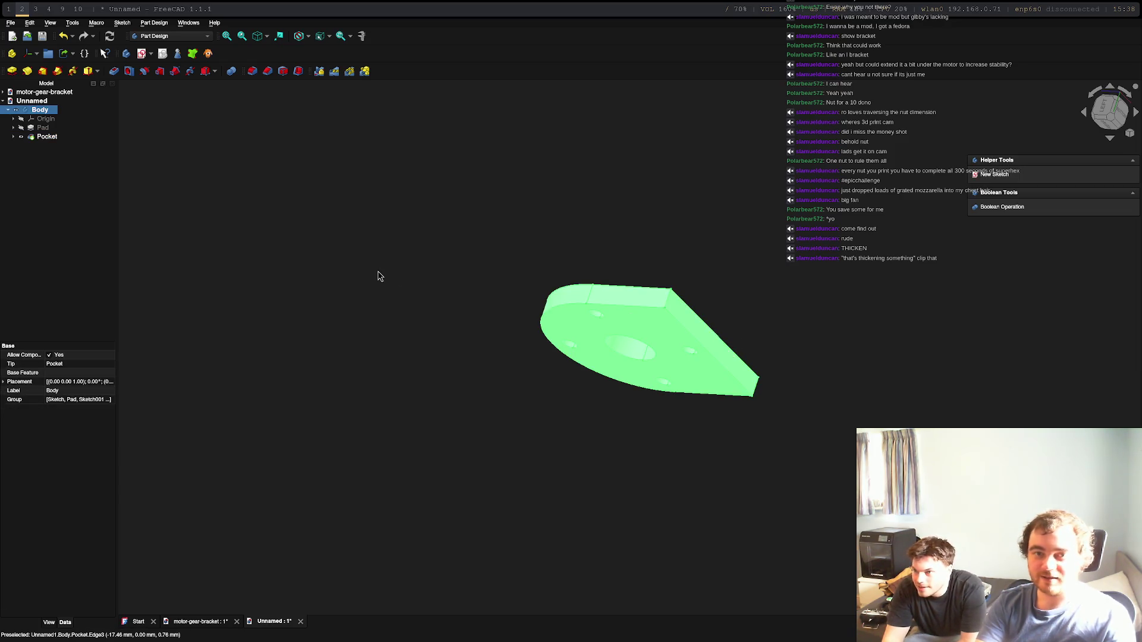
left_click(707, 336)
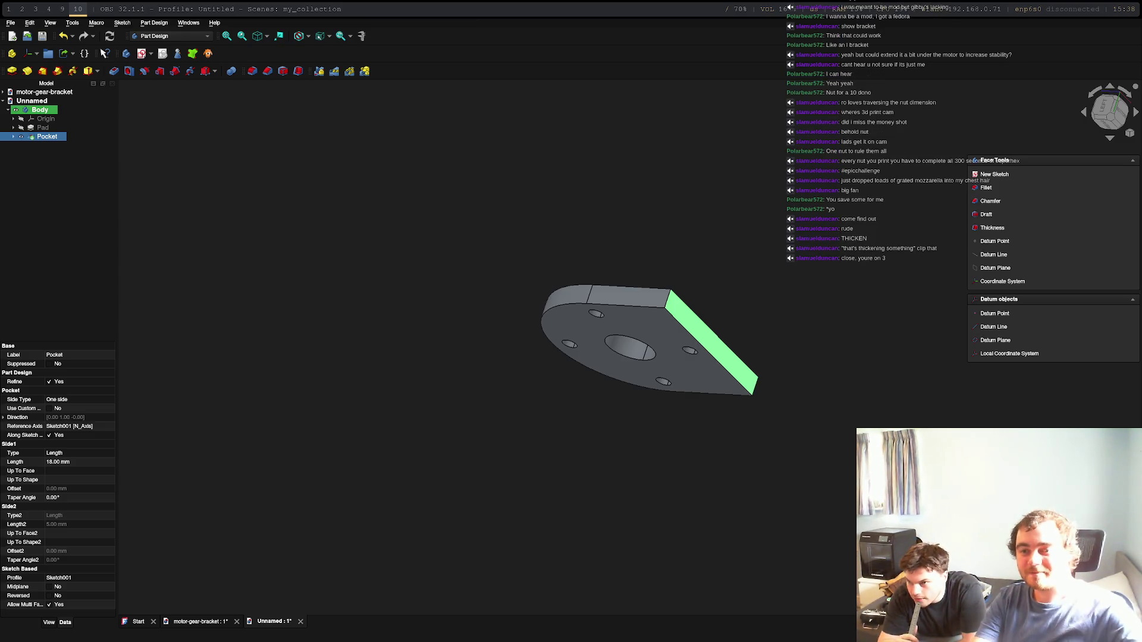
mouse_move(801, 406)
middle_mouse_down()
mouse_move(778, 409)
mouse_move(746, 472)
mouse_move(716, 408)
middle_mouse_up()
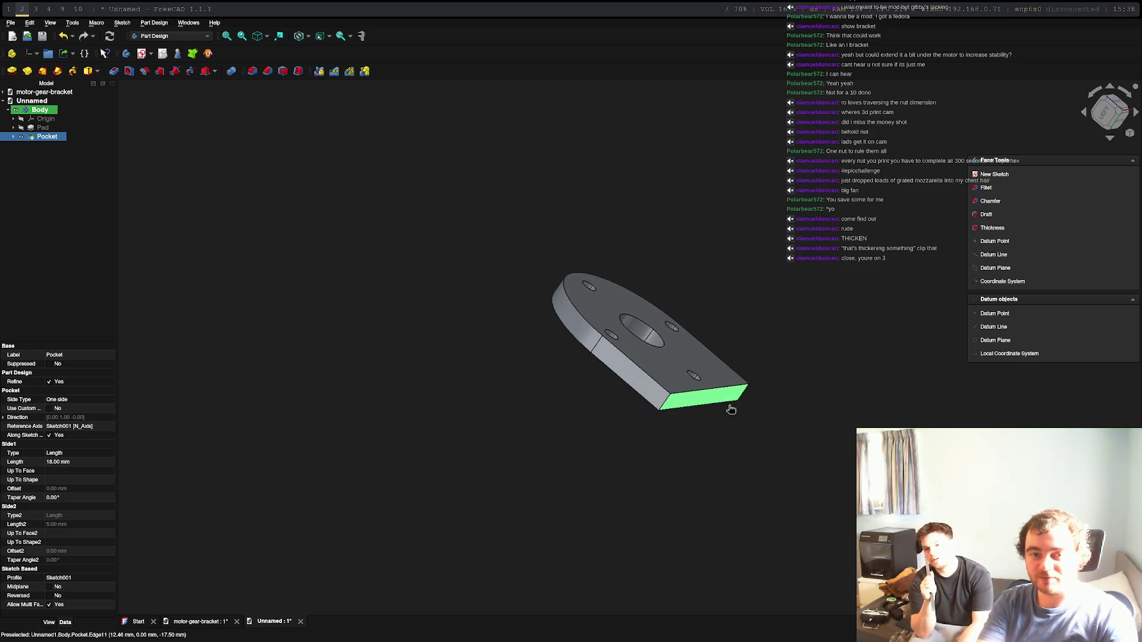
key("Escape")
left_click(709, 393)
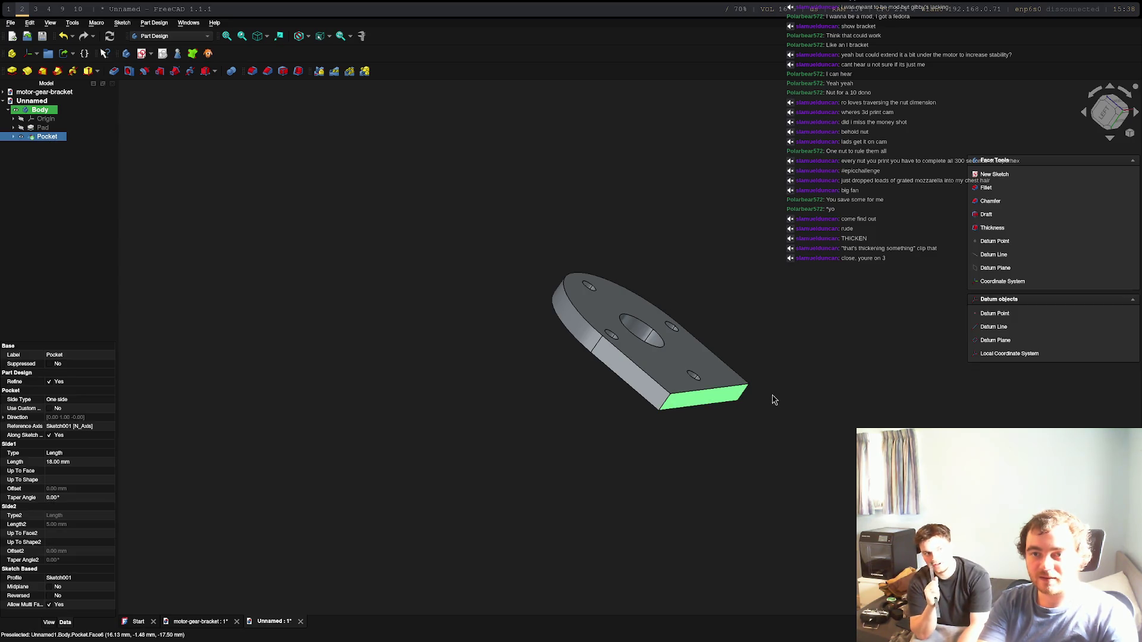
right_click(710, 393)
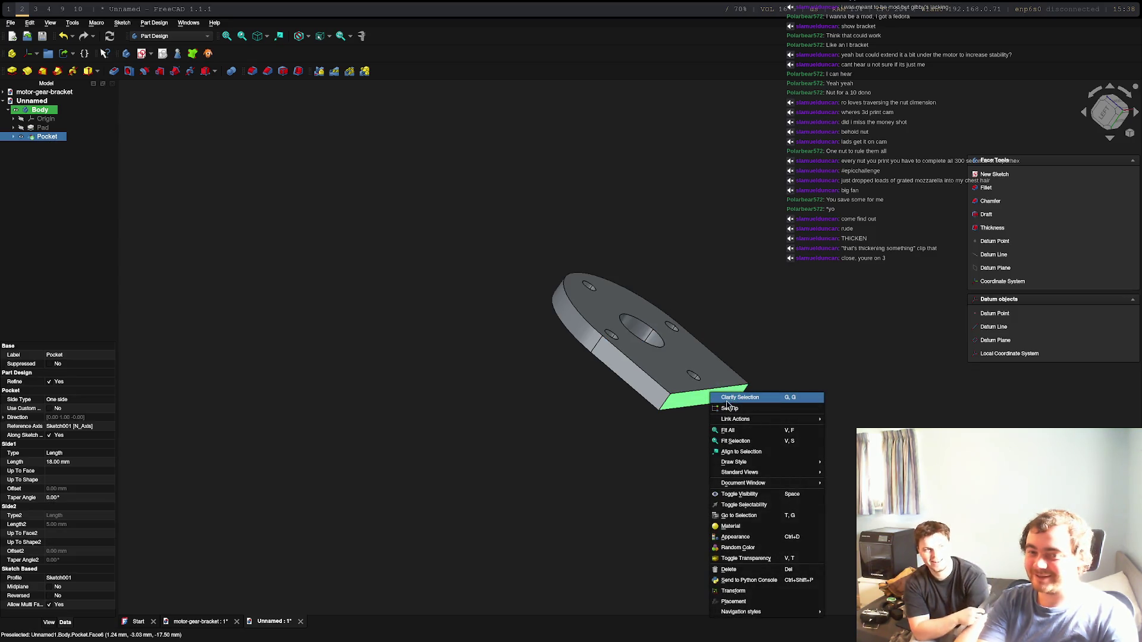
mouse_move(806, 486)
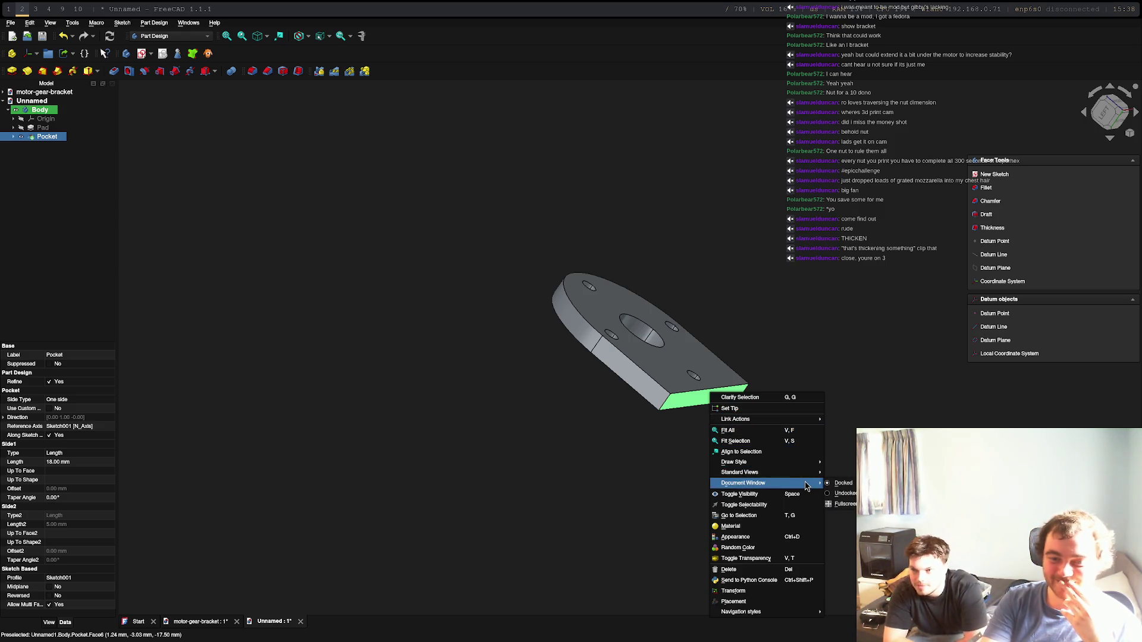
left_click(748, 592)
mouse_move(570, 295)
left_mouse_down()
mouse_move(578, 305)
mouse_move(567, 294)
left_mouse_up()
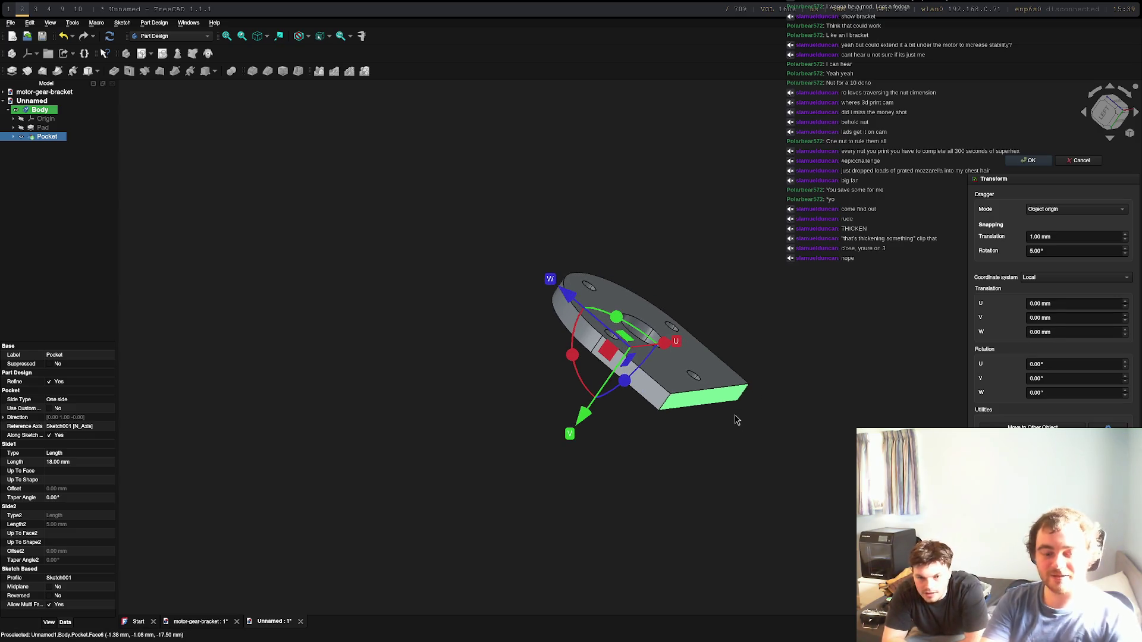
key("Escape")
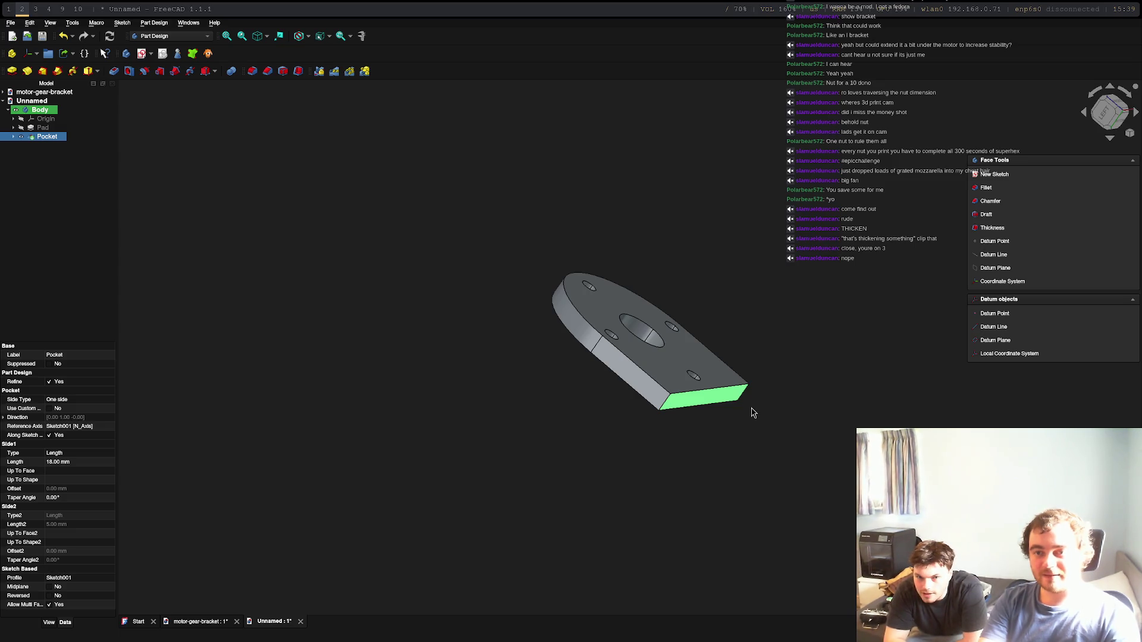
left_click(759, 414)
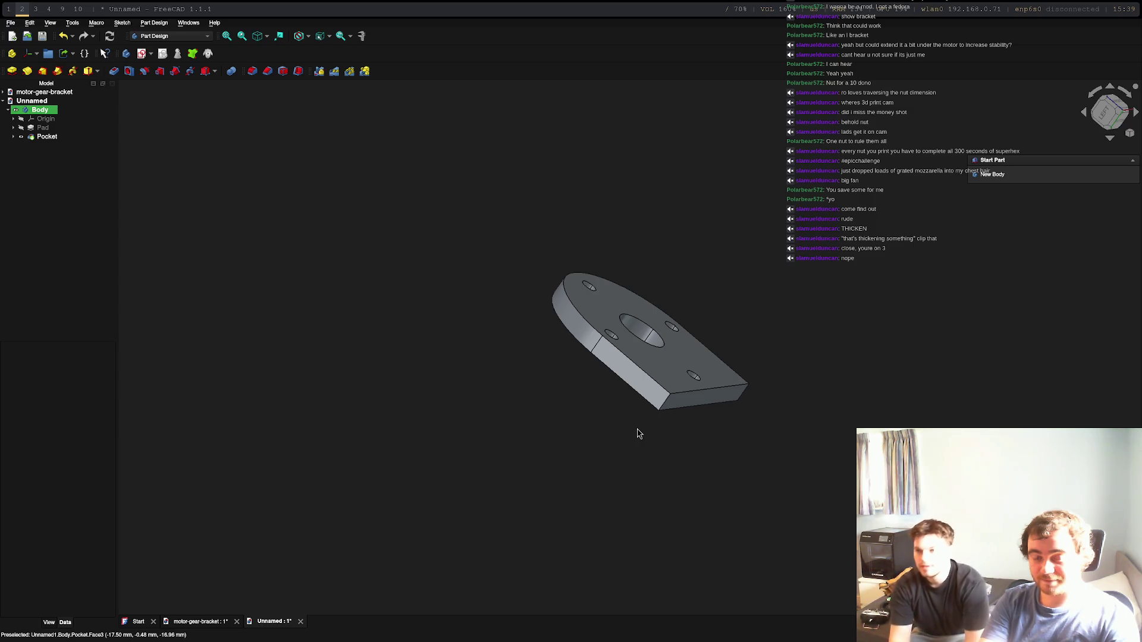
left_click(727, 394)
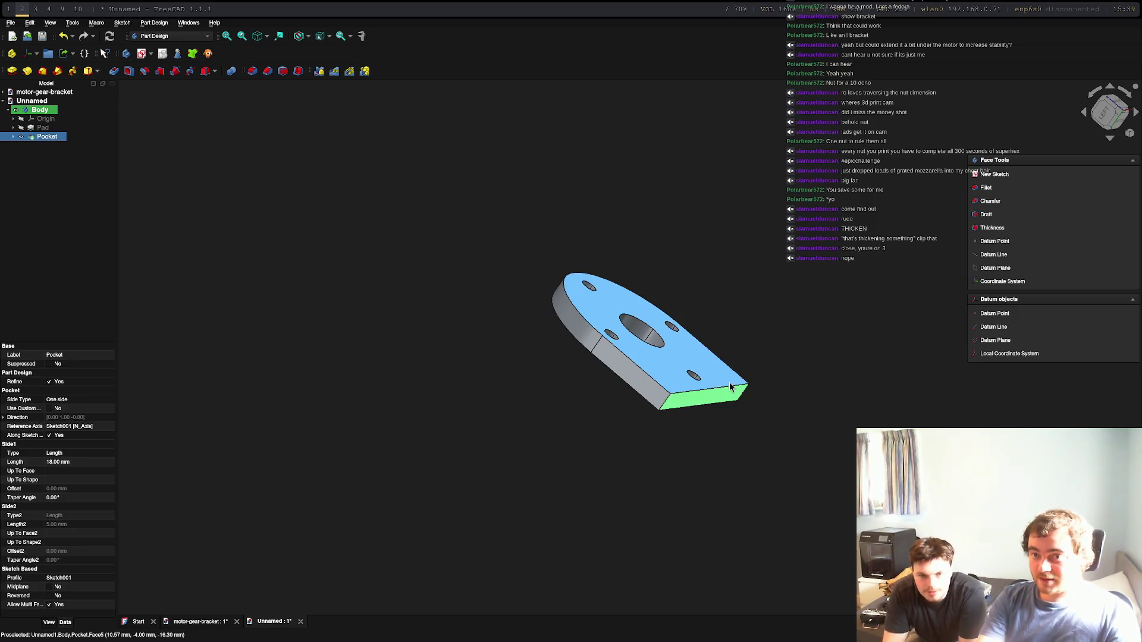